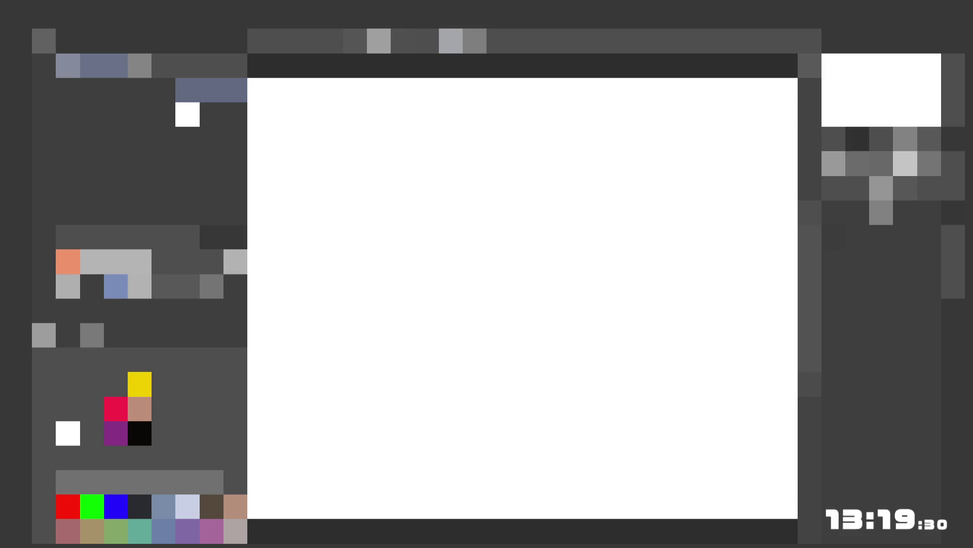
- Undo the orange test dab and place teal dabs near the top of the page
left_click(451, 114)
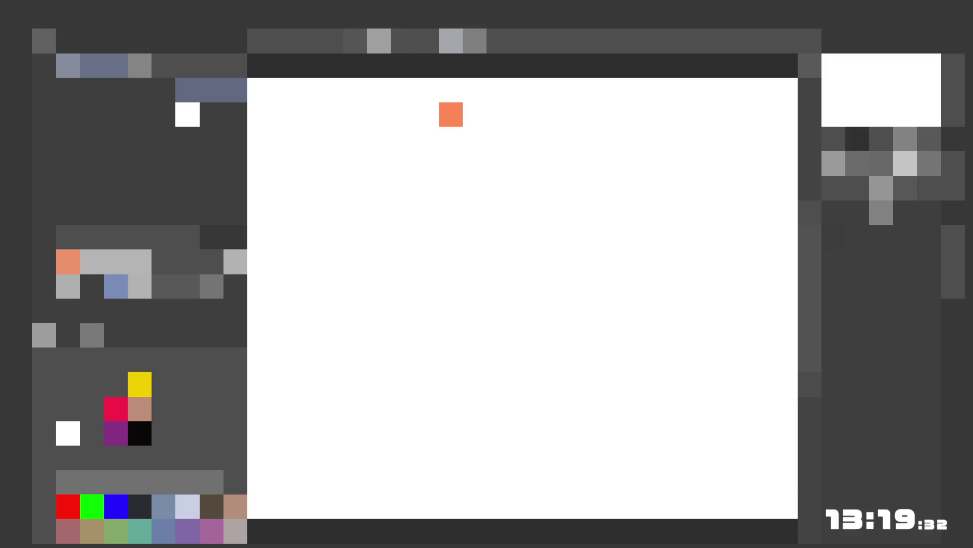
key("ctrl+z")
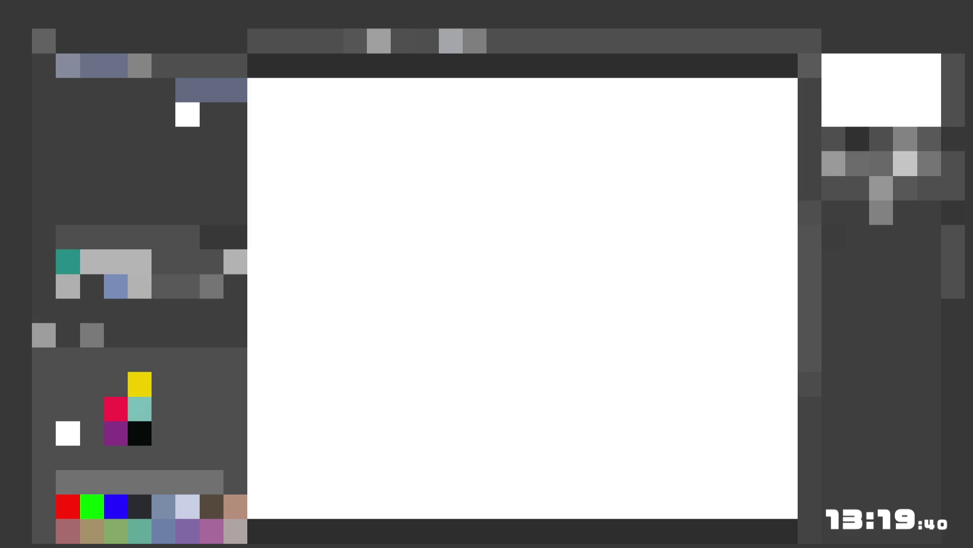
left_click(427, 114)
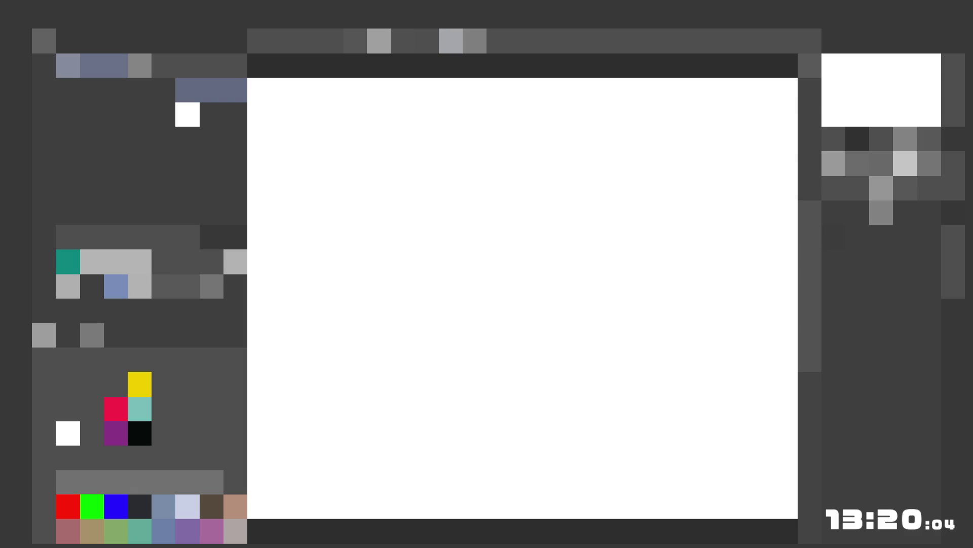
left_click(427, 188)
- Add a darker teal stroke, then erase the left stroke and undo the top one, leaving one dot
left_click(427, 114)
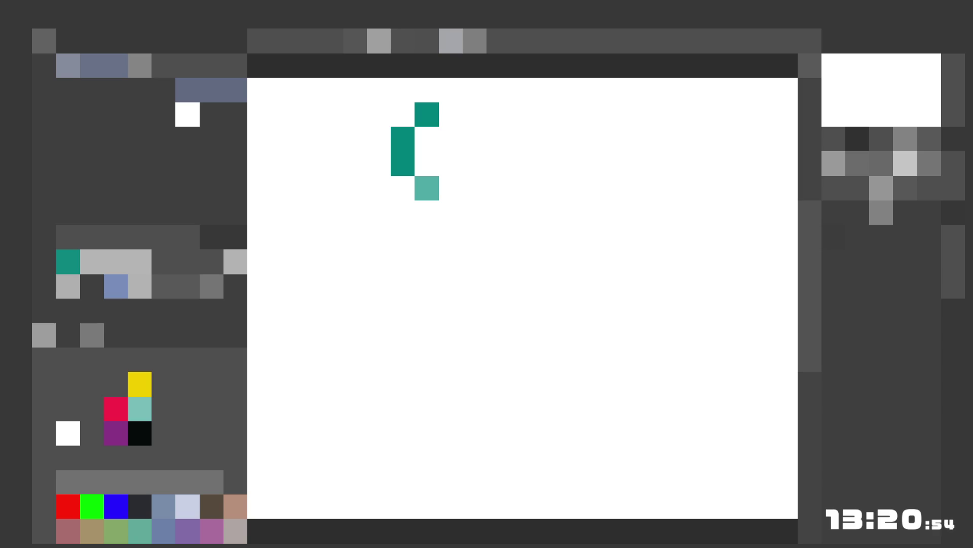
left_click(43, 236)
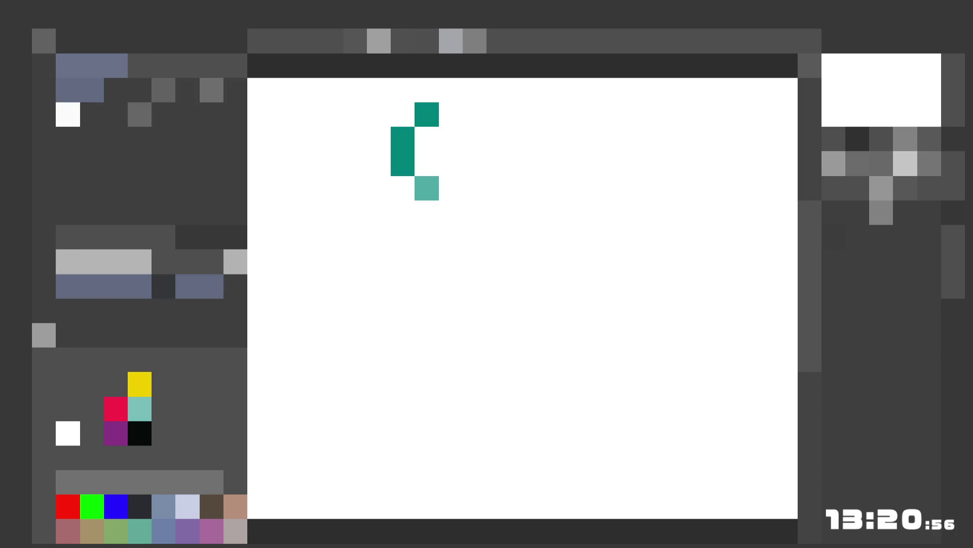
left_click_drag(403, 133, 403, 167)
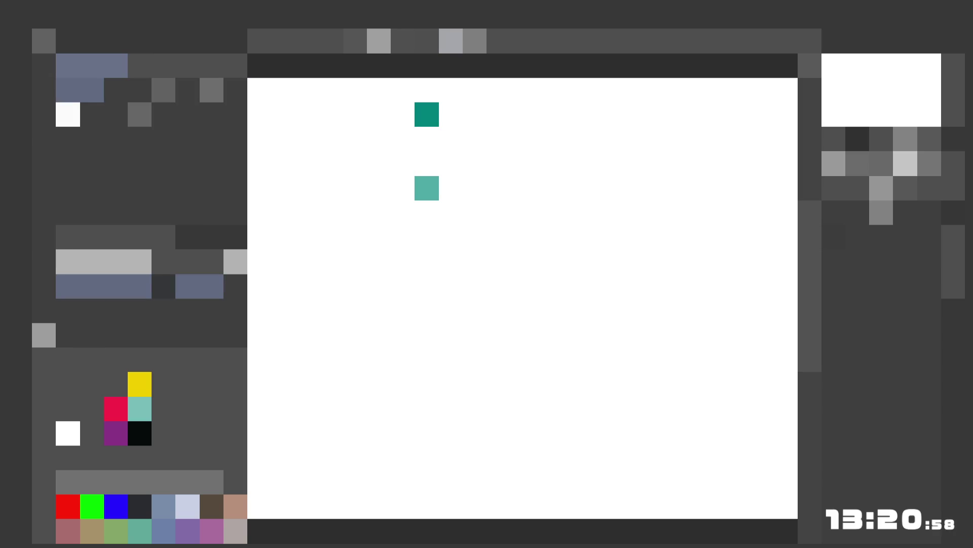
key("ctrl+z")
key("ctrl+z")
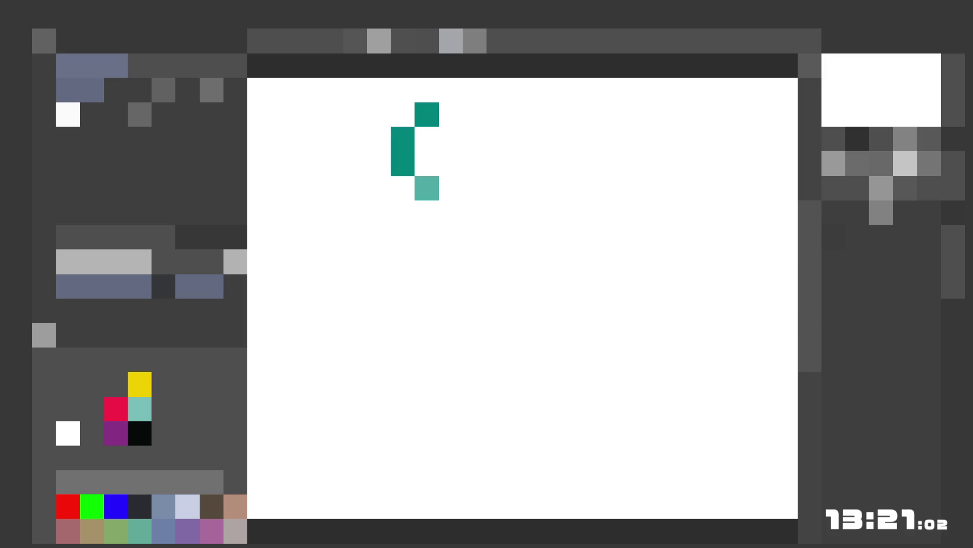
key("ctrl+y")
key("ctrl+y")
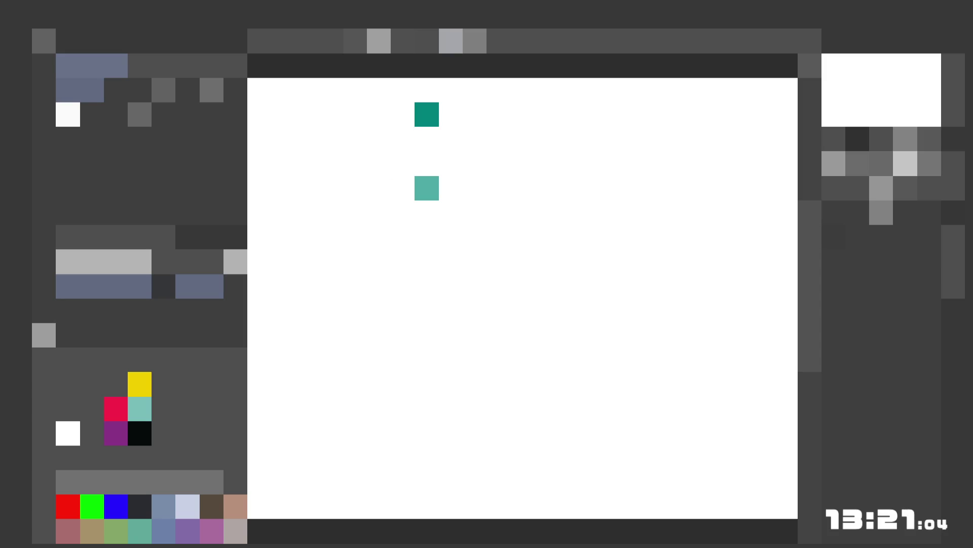
key("ctrl+z")
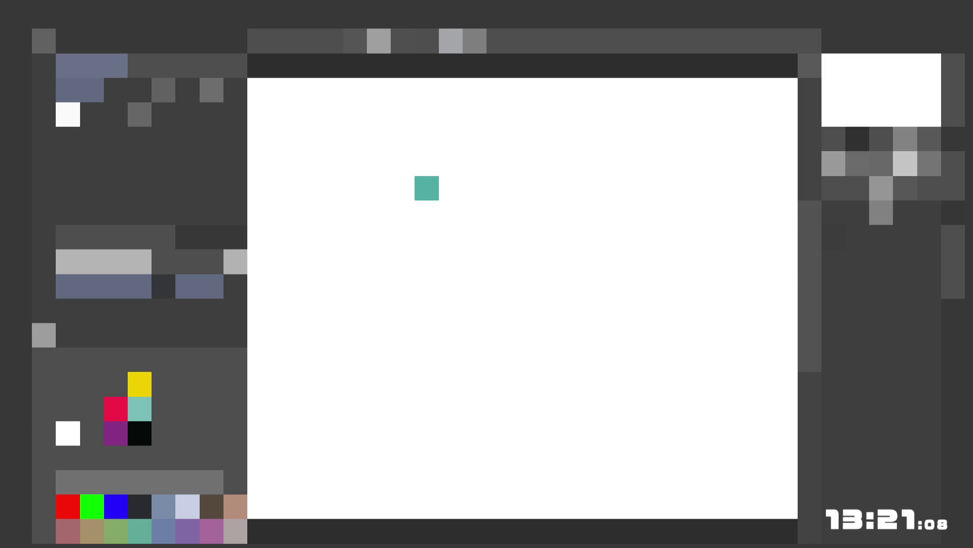
left_click(183, 99)
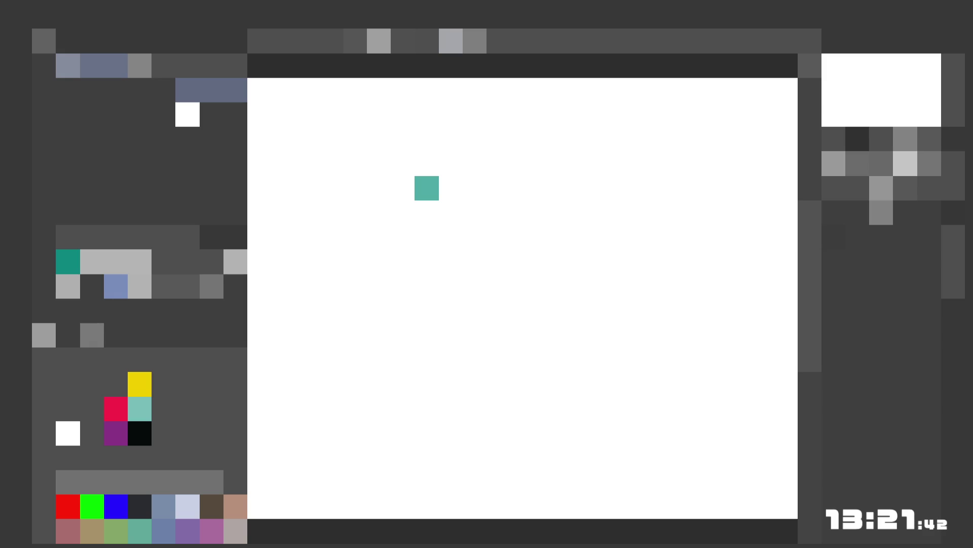
- Change the tool and place a short two-tone teal stroke where the head begins
left_click(68, 65)
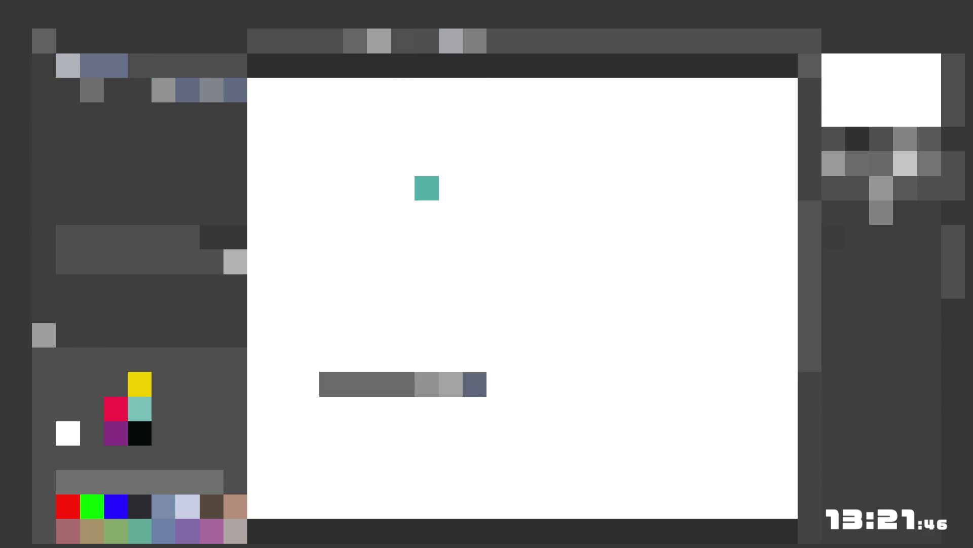
left_click(451, 41)
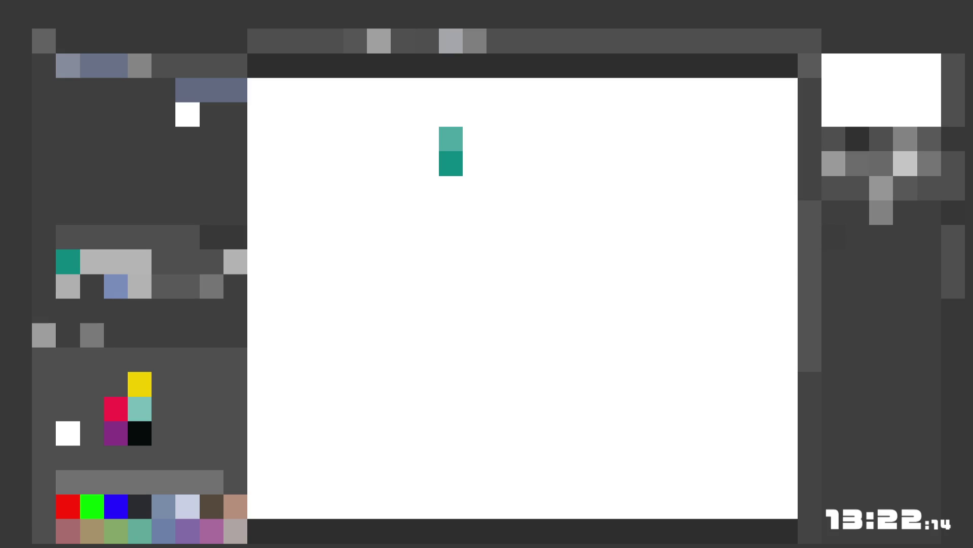
left_click(451, 262)
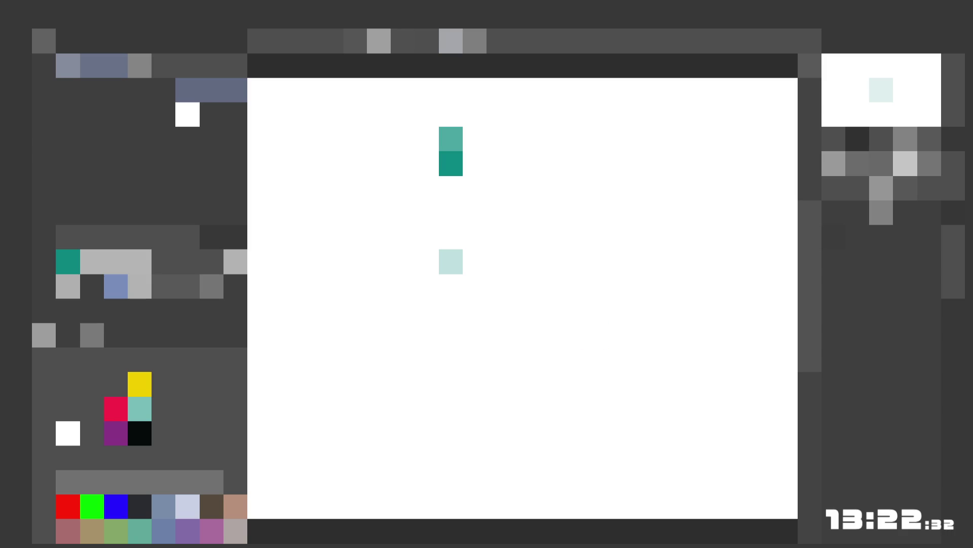
- Draw teal strokes stepping diagonally down the body, discarding the stray one on the right
left_click(595, 335)
key("ctrl+z")
left_click(426, 360)
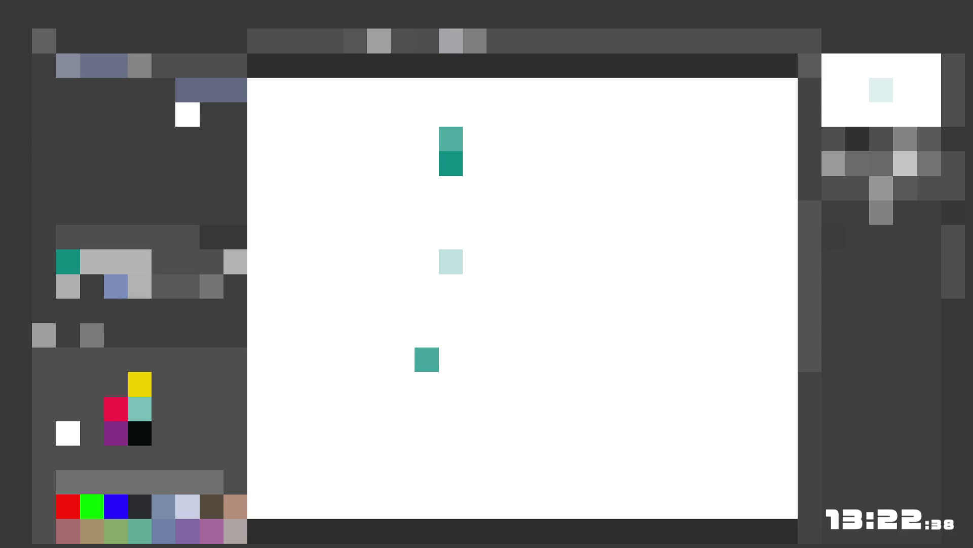
left_click(451, 335)
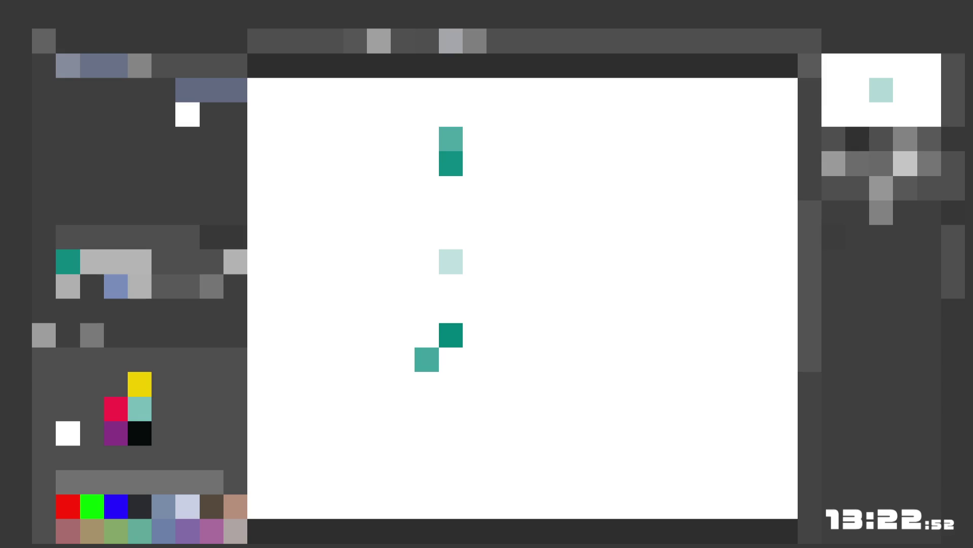
key("b")
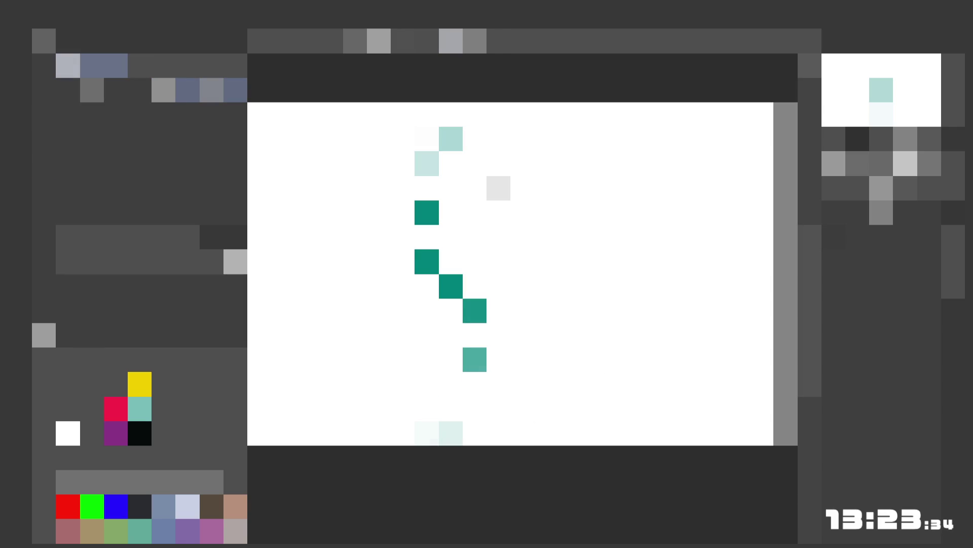
- Adjust the view and reselect the Pen to trace the figure down to the feet
key("b")
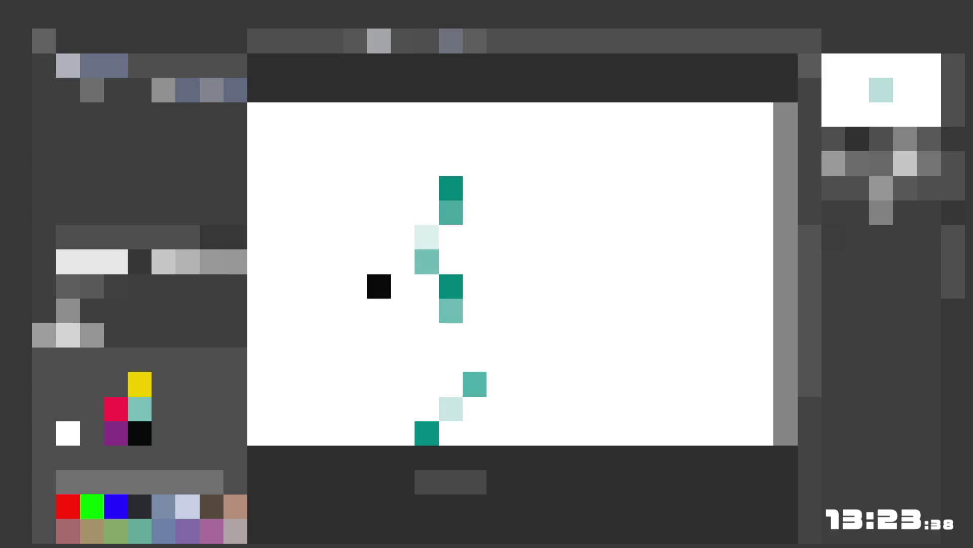
key("e")
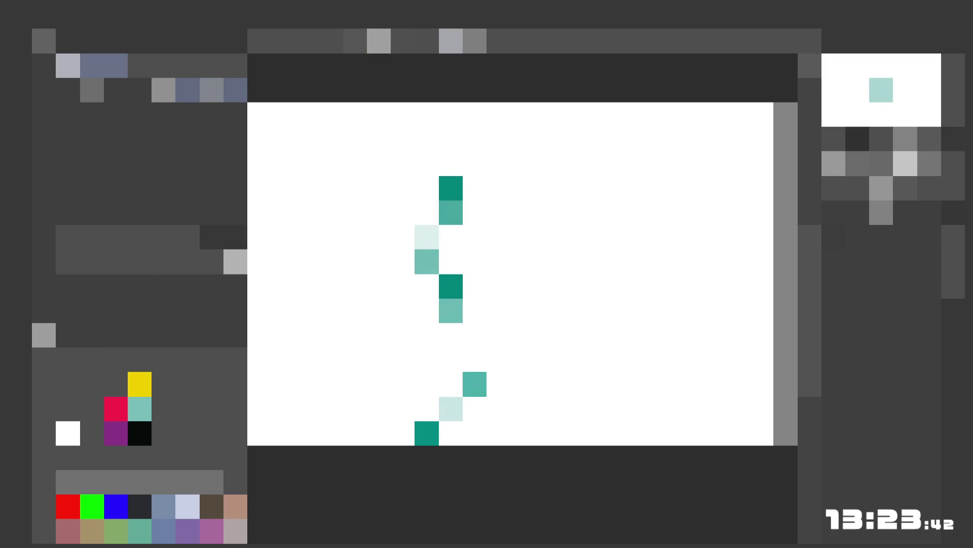
left_click(185, 99)
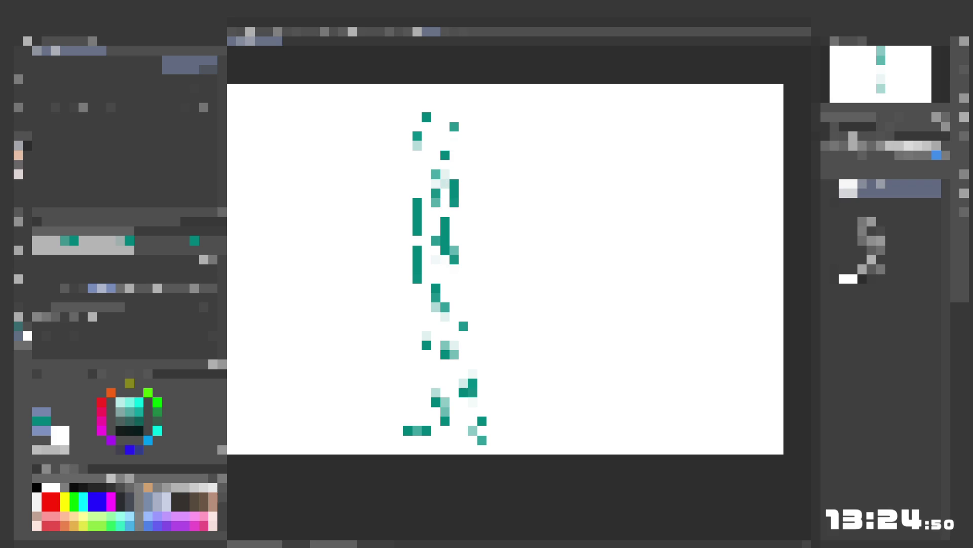
- Add small teal strokes to the torso and draw a long outstretched left arm
left_click(463, 212)
left_click(472, 240)
left_click_drag(399, 242, 398, 259)
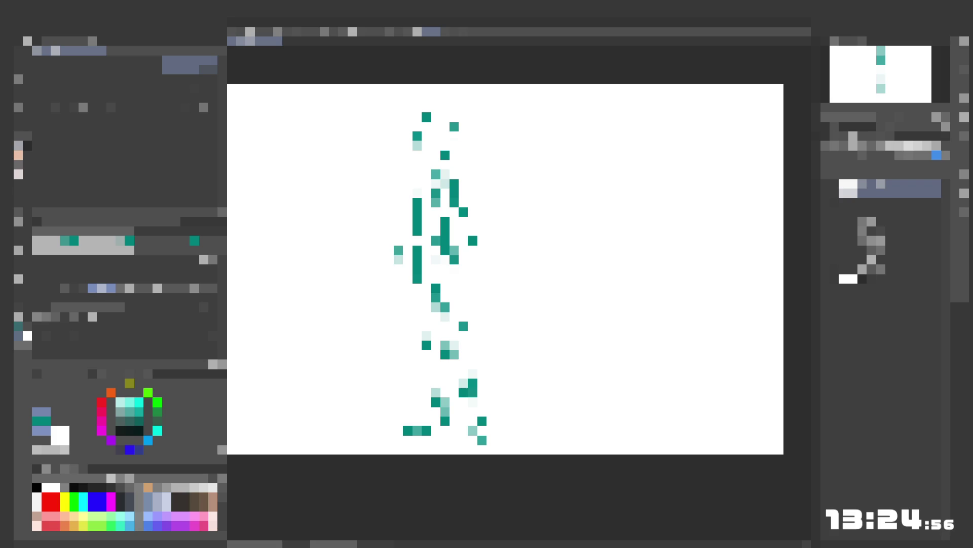
left_click(380, 269)
left_click(389, 259)
left_click(371, 269)
left_click(361, 269)
left_click(381, 269)
left_click(370, 268)
left_click(390, 268)
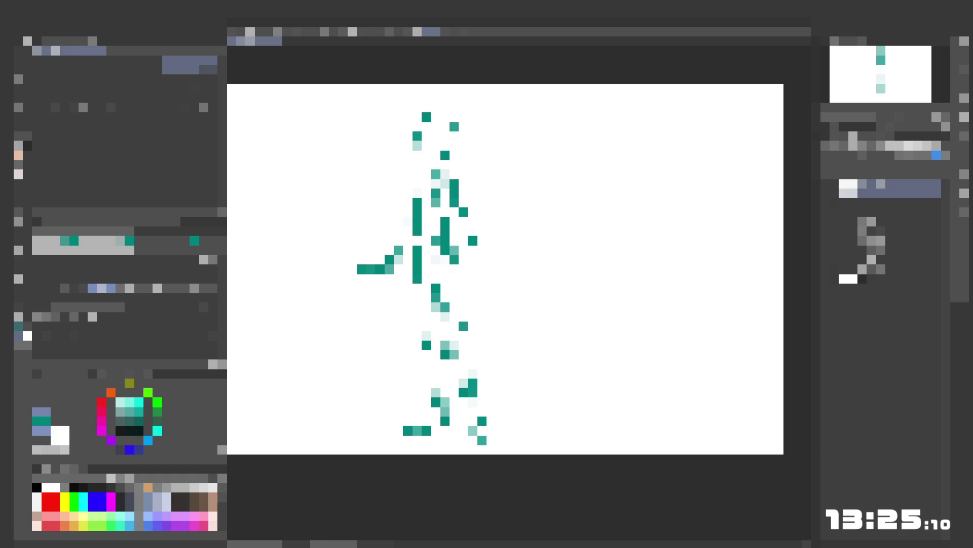
left_click_drag(452, 219, 464, 205)
- Erase two marks on the torso's right side and redraw teal dabs there, undoing two extras
key("e")
key("e")
left_click_drag(473, 229, 473, 242)
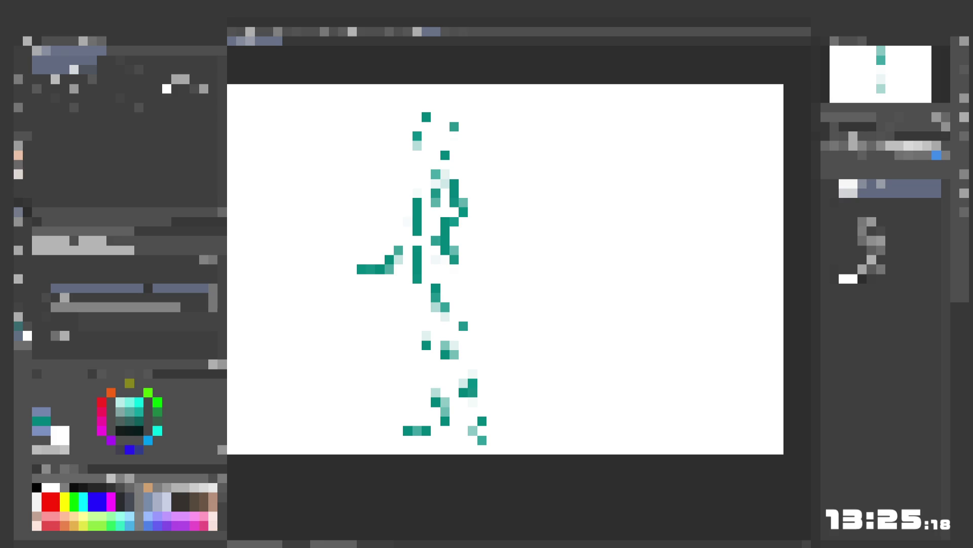
left_click(27, 155)
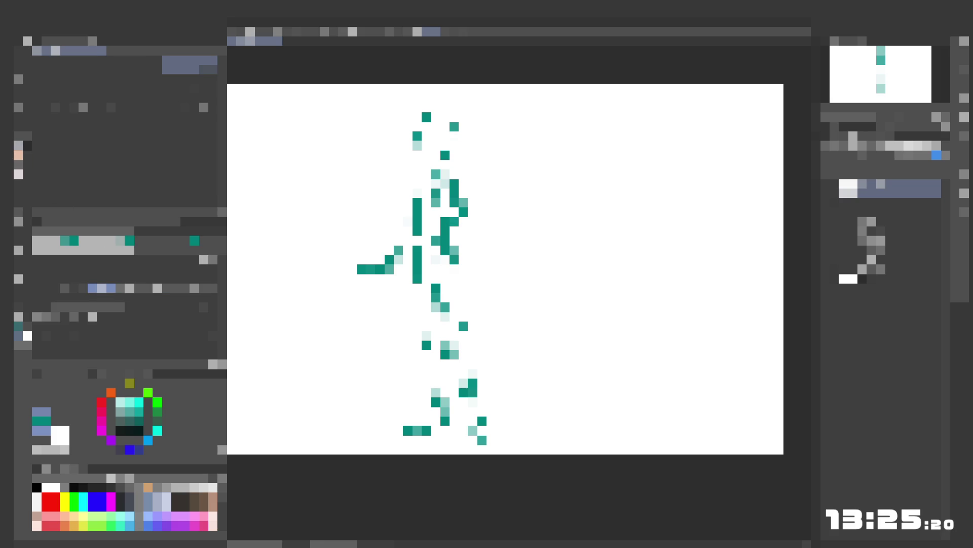
left_click(473, 240)
left_click(473, 230)
left_click(463, 240)
left_click(472, 259)
key("ctrl+z")
key("ctrl+z")
left_click(482, 269)
left_click(483, 250)
- Erase the outstretched arm and redraw it bent toward the waist, touching up the torso
key("e")
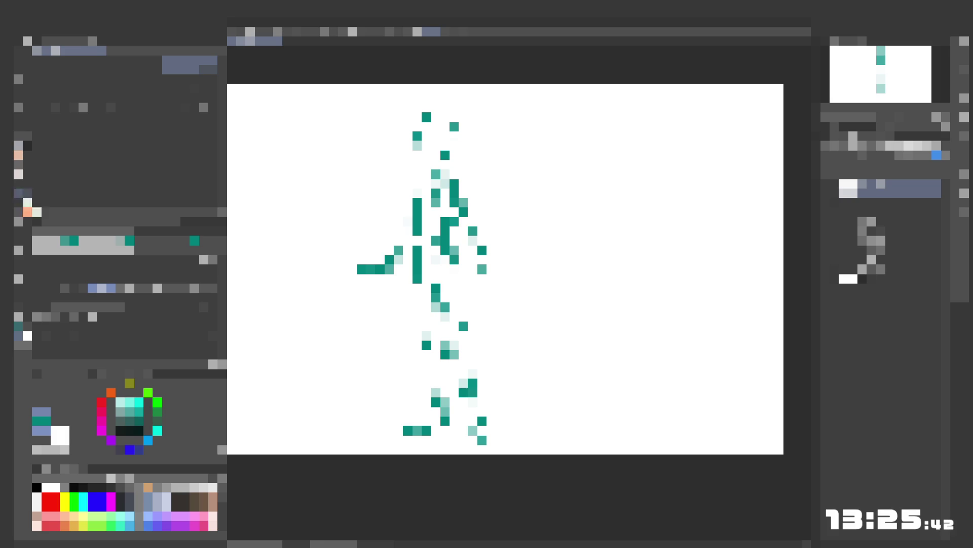
mouse_move(399, 260)
left_mouse_down()
mouse_move(399, 250)
mouse_move(360, 269)
left_mouse_up()
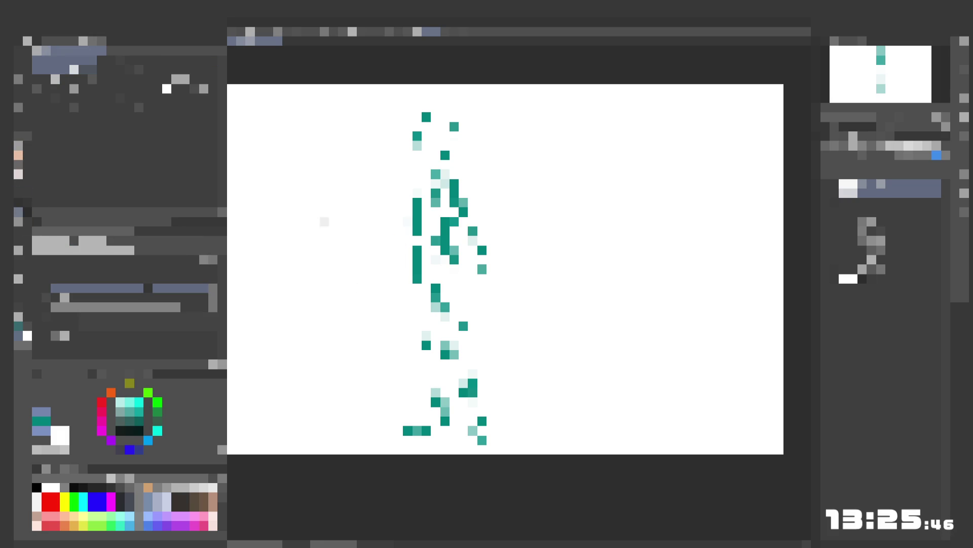
left_click(23, 147)
left_click(398, 250)
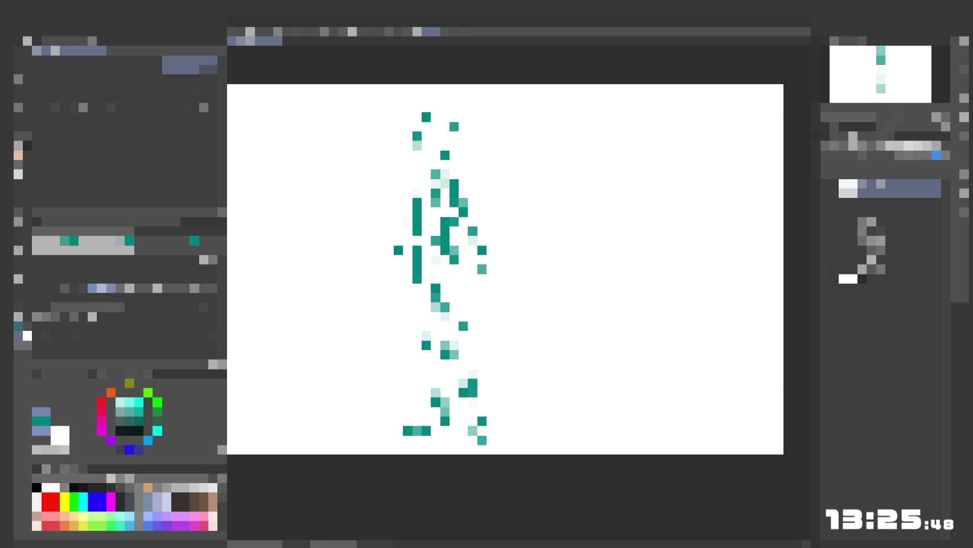
mouse_move(482, 250)
left_mouse_down()
mouse_move(466, 236)
mouse_move(473, 221)
left_mouse_up()
left_click(463, 241)
left_click(472, 259)
left_click(370, 279)
left_click(399, 259)
left_click(407, 250)
left_click(407, 250)
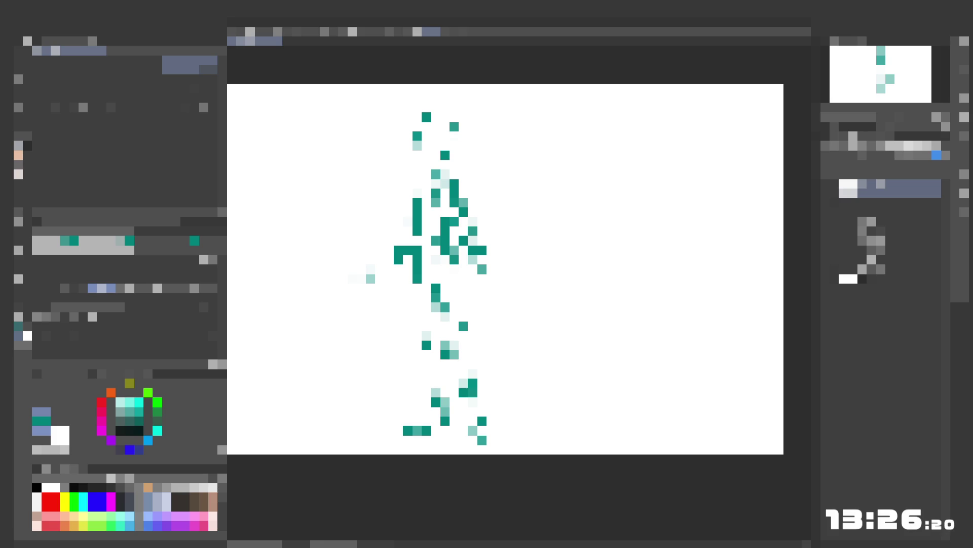
- Draw a vertical teal line down the torso, erasing its top and a stray pixel
left_click_drag(425, 268, 429, 271)
left_click_drag(435, 198, 435, 217)
left_click(435, 250)
left_click(435, 259)
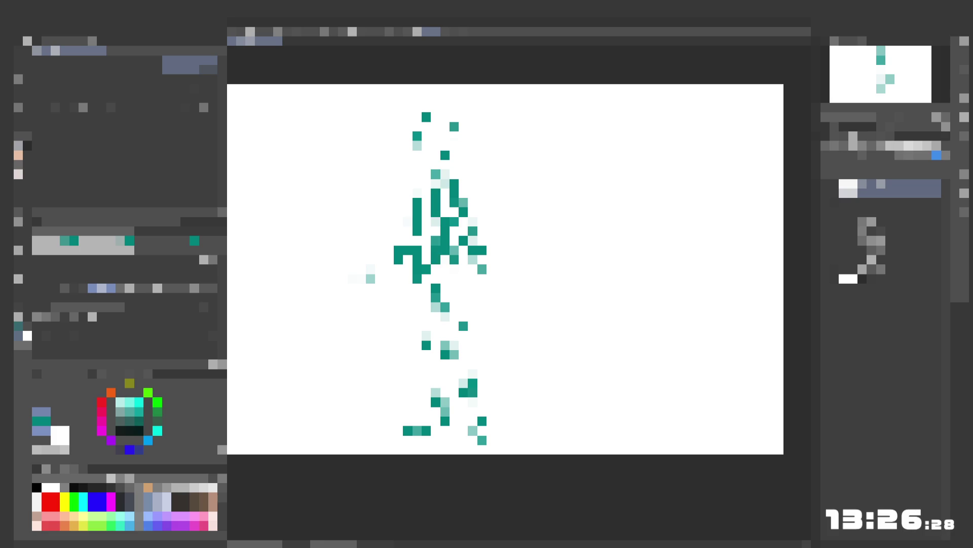
left_click(20, 212)
left_click(436, 250)
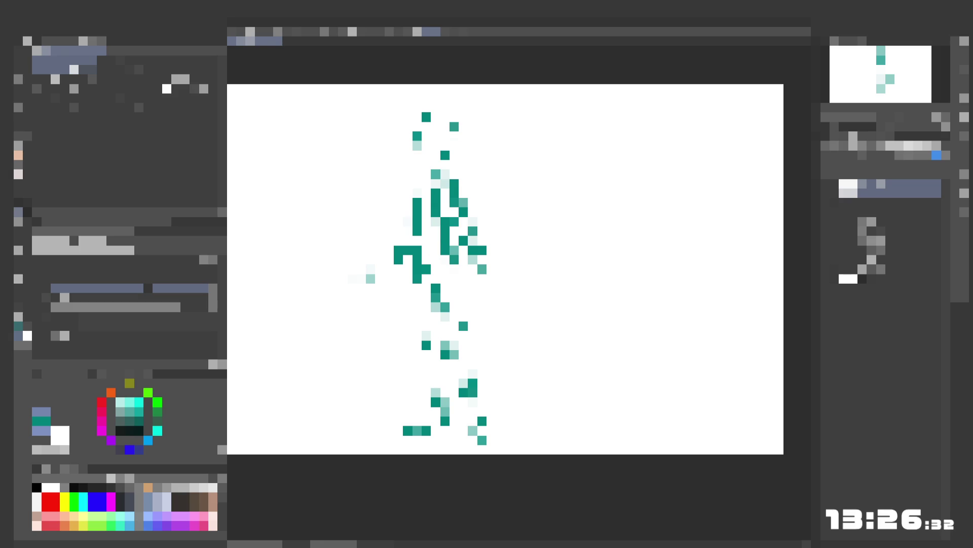
left_click(435, 195)
left_click(27, 154)
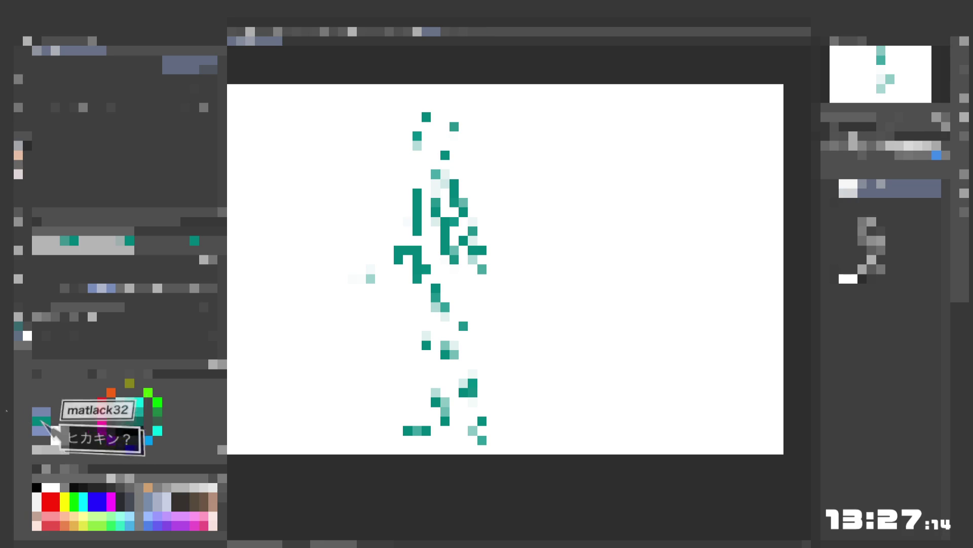
- Extend the neck line, mark the left shoulder, and fade the sketch layer's opacity
left_click(445, 165)
left_click(445, 174)
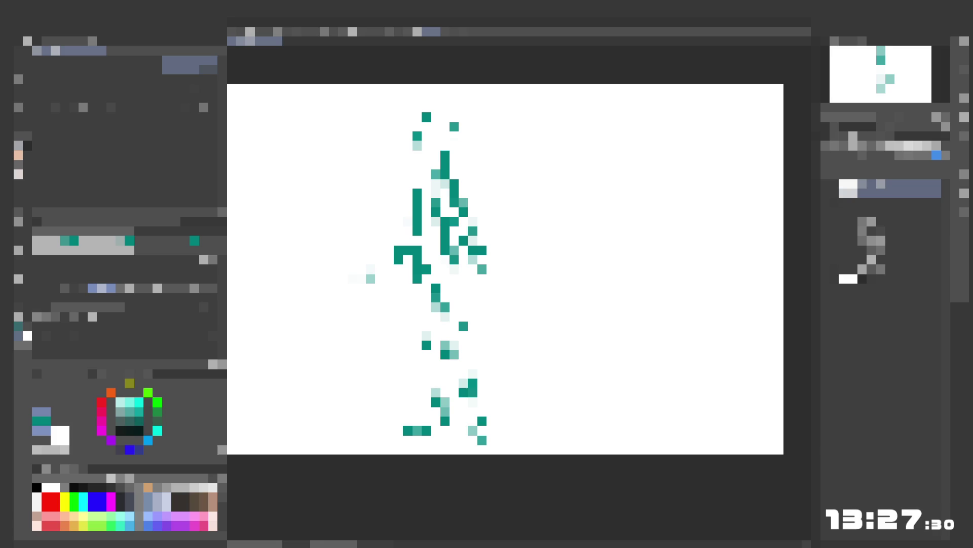
left_click(408, 221)
left_click(19, 212)
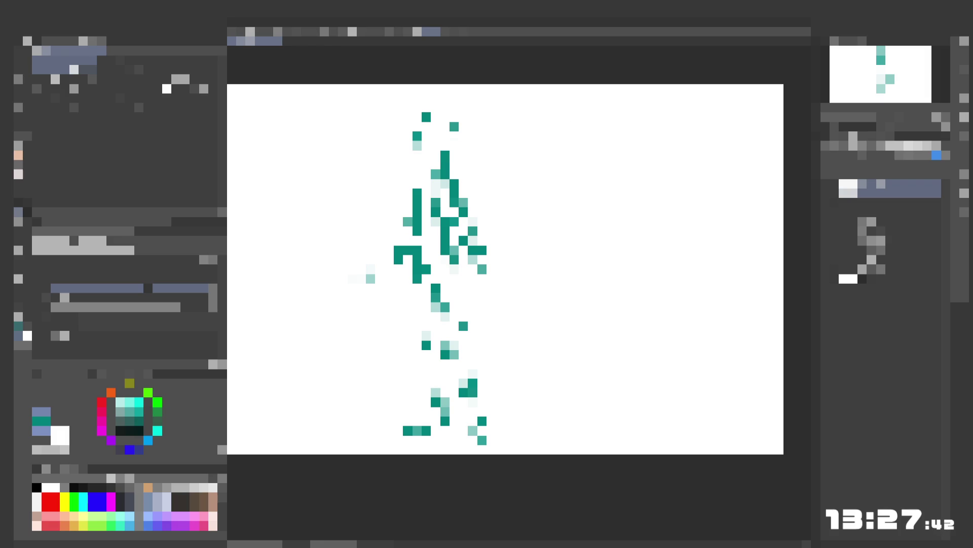
left_click(28, 155)
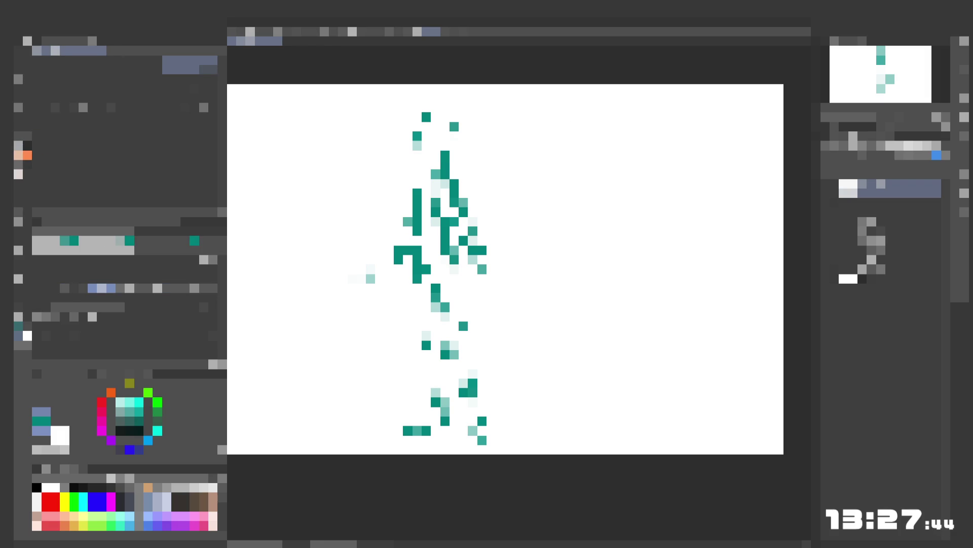
left_click(917, 152)
left_click_drag(918, 154, 908, 164)
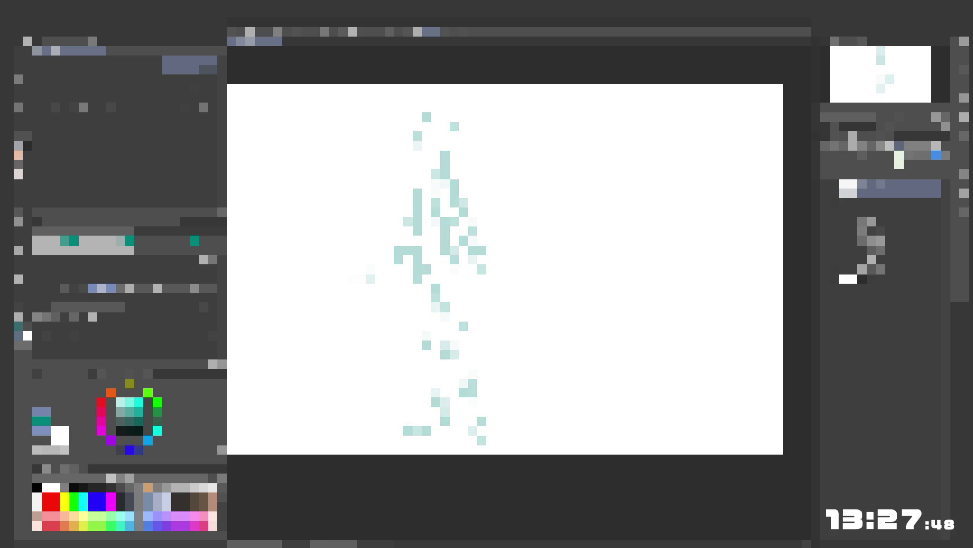
- Add a new layer over the faded sketch and trace the first dark teal head stroke
key("ctrl+shift+n")
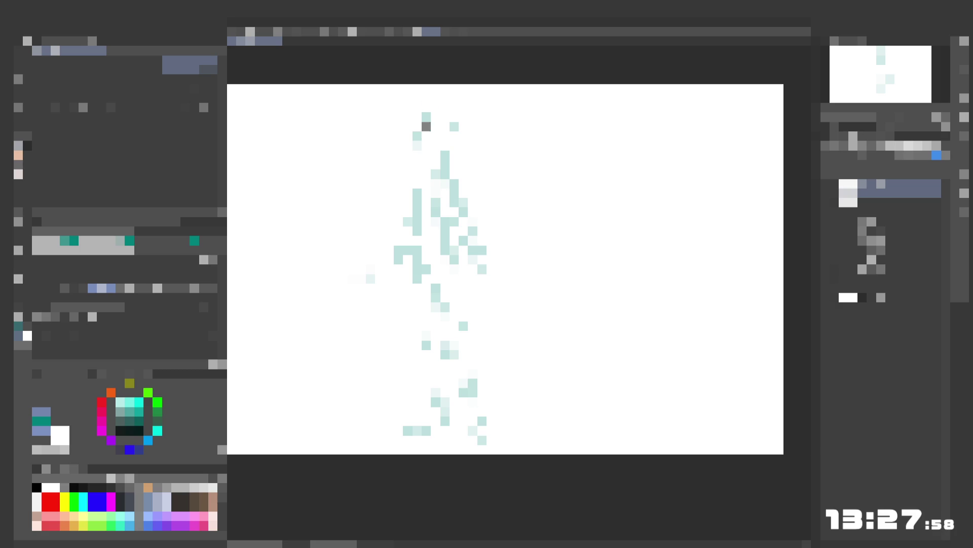
left_click_drag(426, 114, 435, 136)
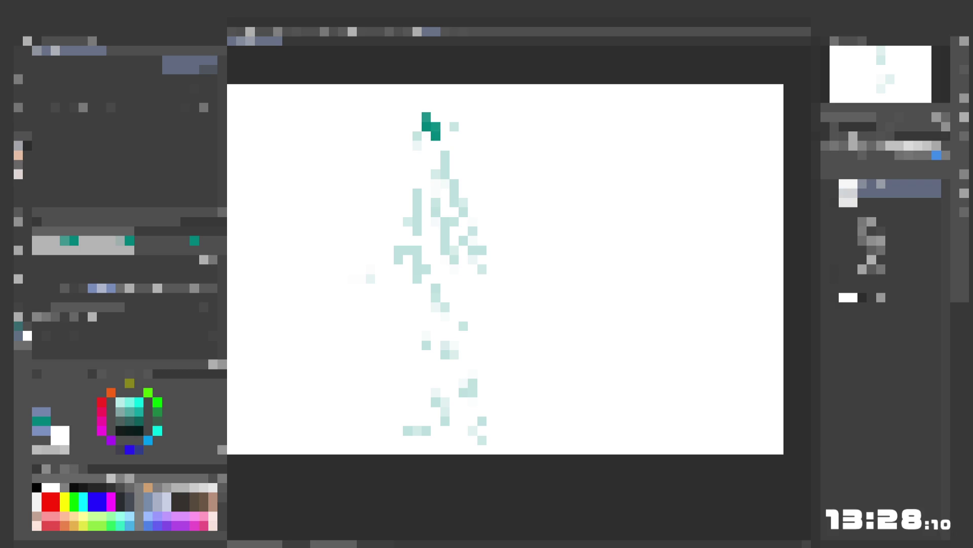
left_click_drag(436, 135, 445, 146)
- Trim the last stroke and draw the head's left side plus pixels to its right
key("ctrl+z")
mouse_move(425, 131)
left_mouse_down()
mouse_move(417, 135)
mouse_move(417, 126)
left_mouse_up()
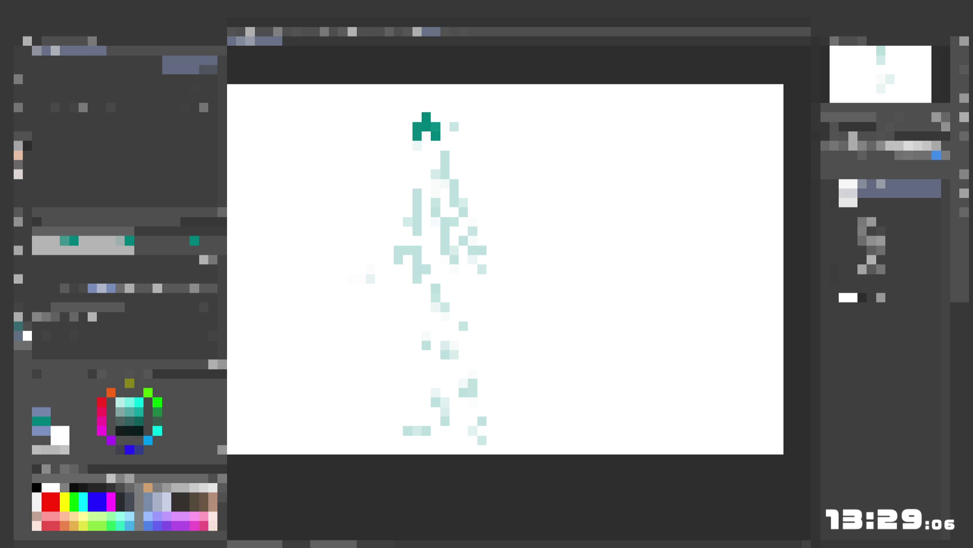
left_click(454, 126)
left_click(454, 117)
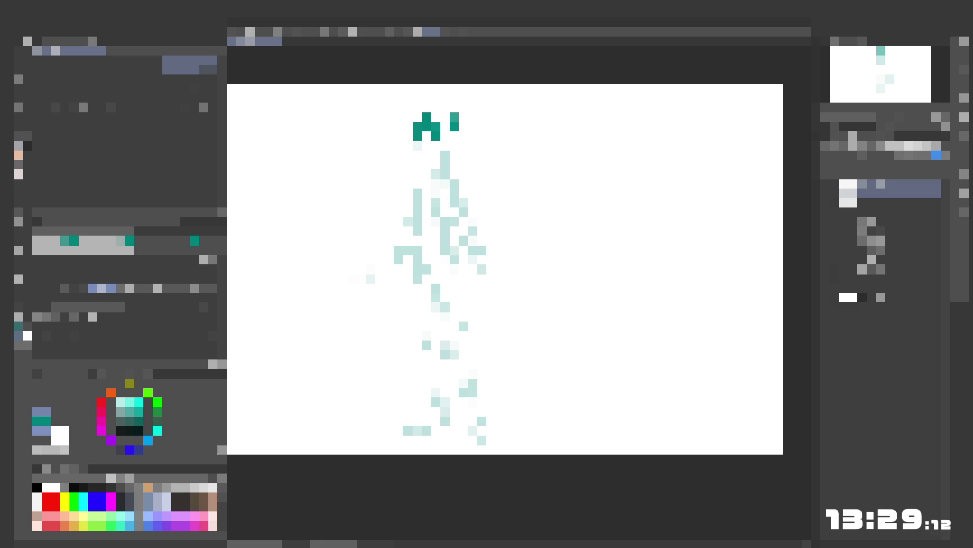
- Erase stray pixels around the head outline, then fill the top and upper-right gaps
key("e")
key("e")
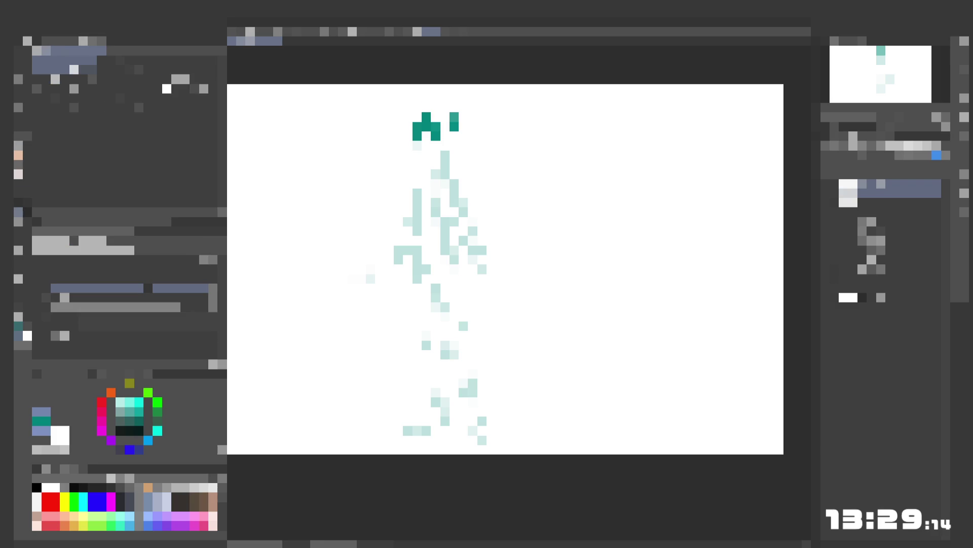
left_click(426, 117)
left_click(454, 126)
left_click(454, 116)
left_click(23, 152)
left_click(427, 116)
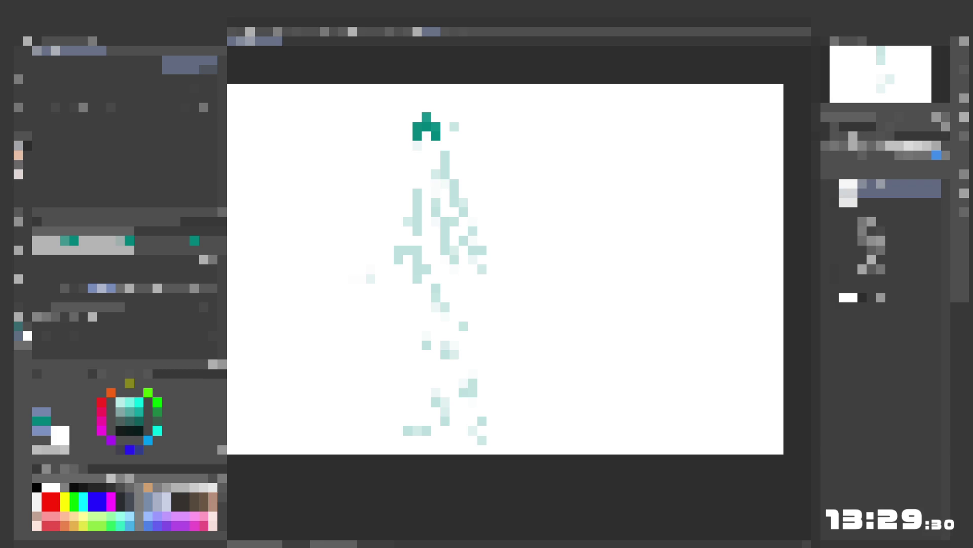
left_click(454, 117)
- Extend the head's right side toward the neck, then erase its two lowest pixels
left_click(444, 136)
left_click(444, 145)
left_click(445, 146)
left_click(445, 155)
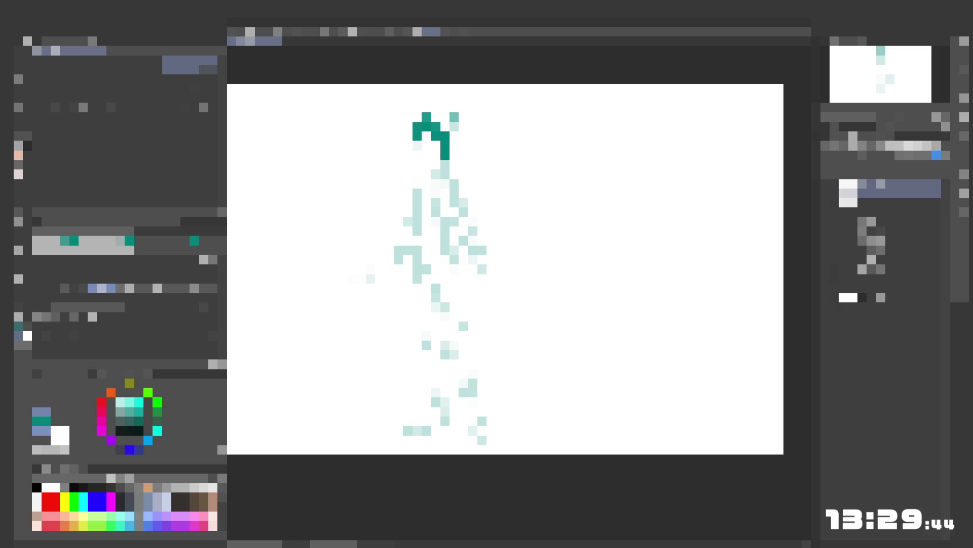
key("e")
left_click(446, 145)
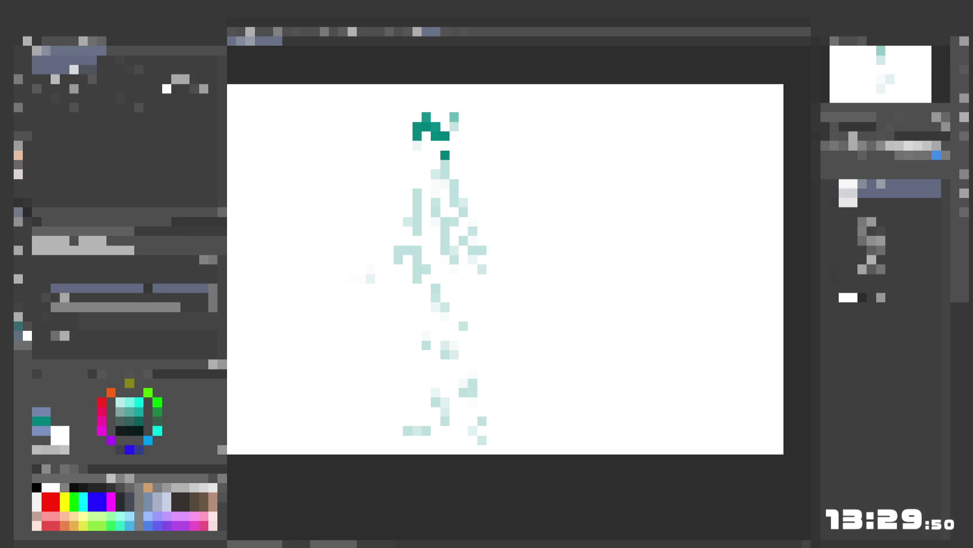
left_click(445, 155)
key("p")
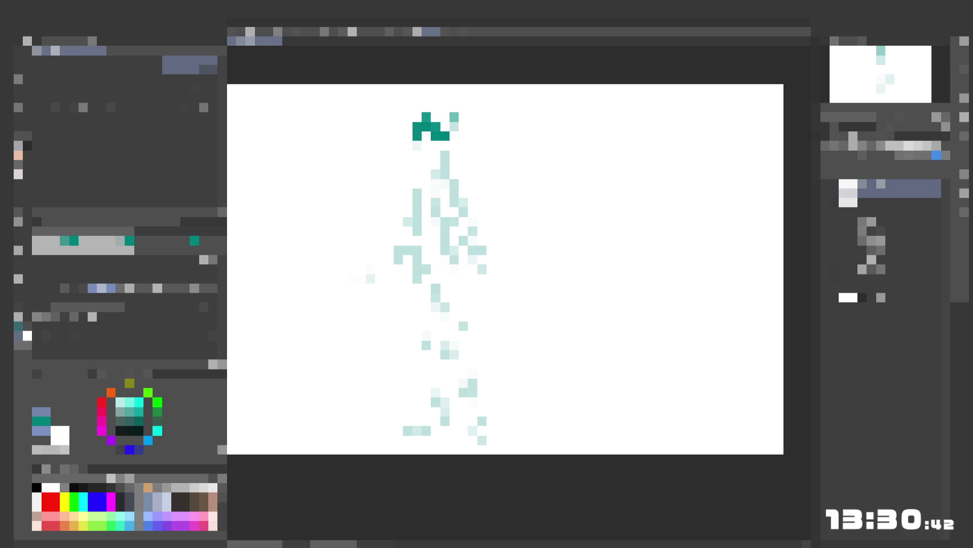
- Trace the head's left side and jaw line in teal, undoing two over-long face strokes
left_click(418, 145)
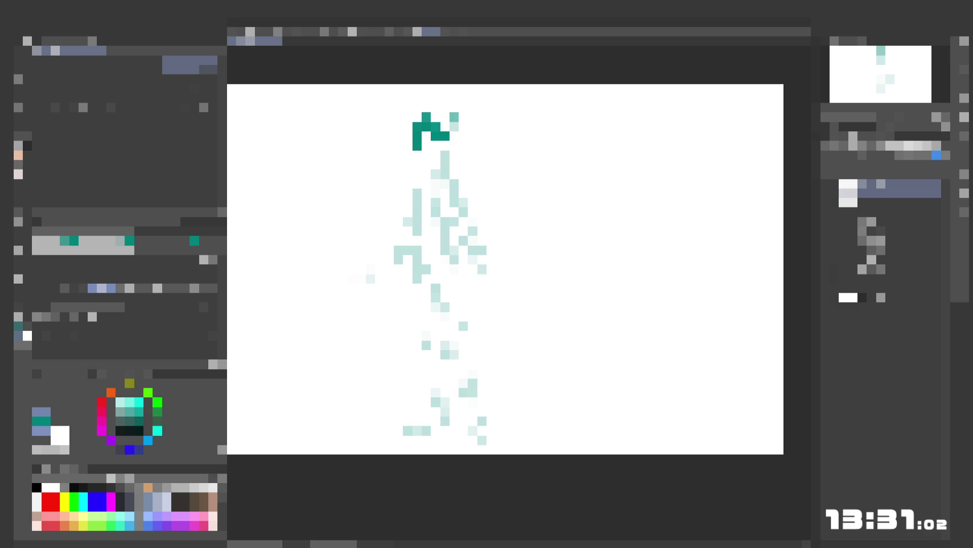
left_click_drag(446, 152, 445, 168)
left_click_drag(450, 163, 454, 175)
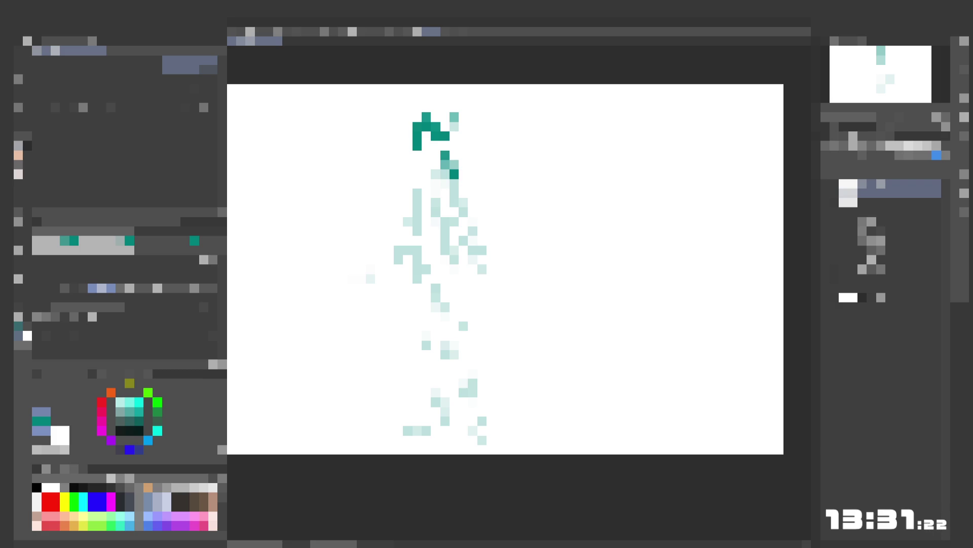
left_click_drag(417, 151, 416, 174)
key("ctrl+z")
left_click_drag(417, 151, 416, 177)
key("ctrl+z")
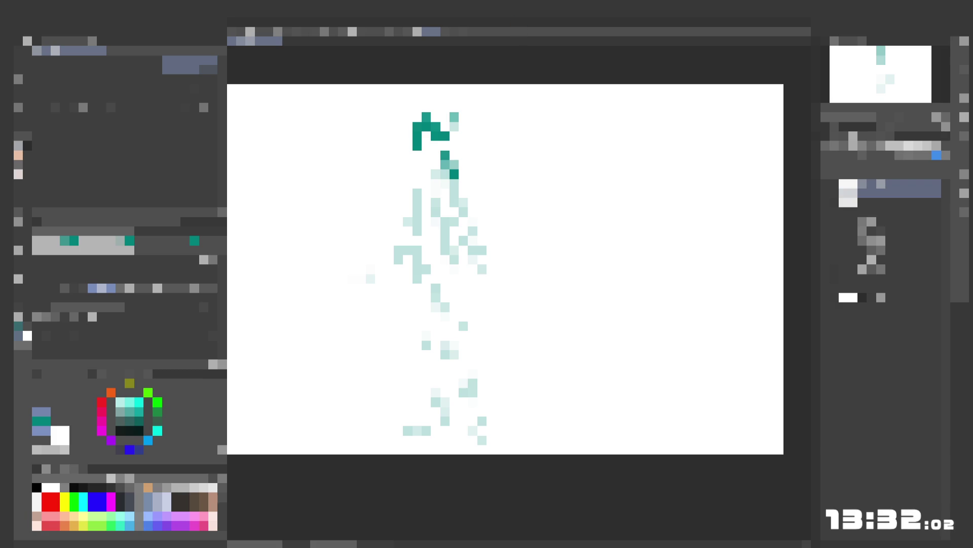
- Extend the left head outline toward the shoulder, ink the right neck, and add a left body line
left_click_drag(417, 145, 416, 160)
left_click_drag(417, 154, 417, 172)
left_click_drag(463, 182, 463, 195)
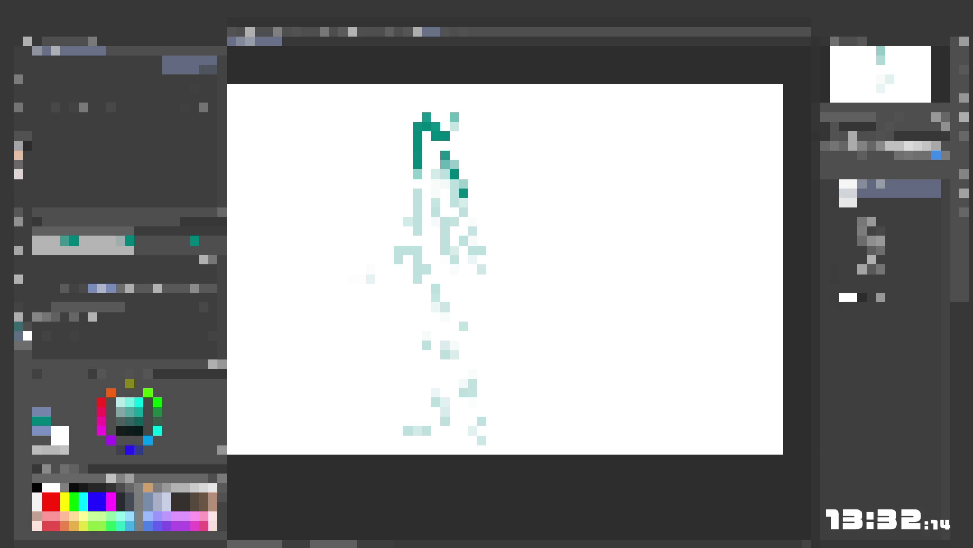
left_click_drag(417, 169, 417, 189)
left_click_drag(408, 219, 408, 273)
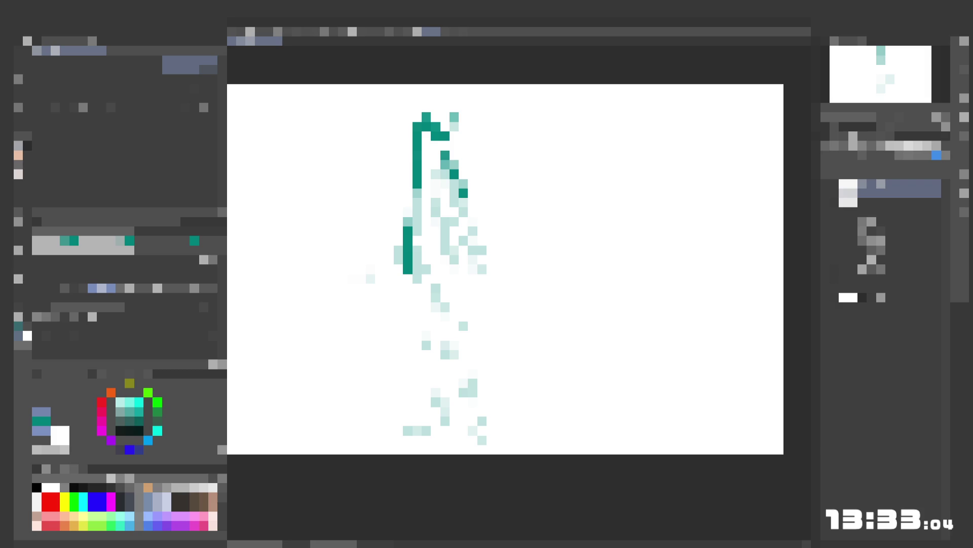
- Erase the teal stroke and leftover pixels on the figure's left side below the shoulder, then return to the pen
key("e")
left_click_drag(408, 224, 408, 264)
left_click(408, 221)
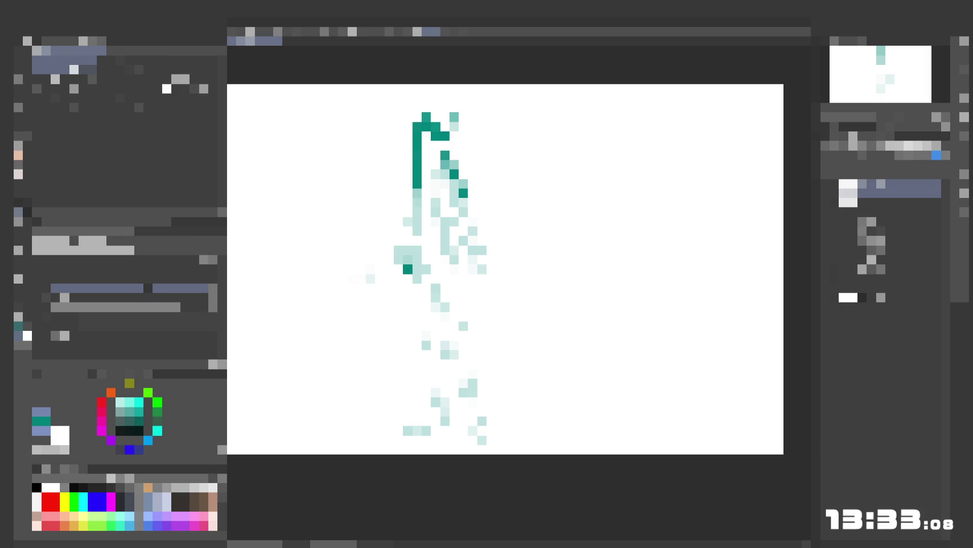
left_click(408, 268)
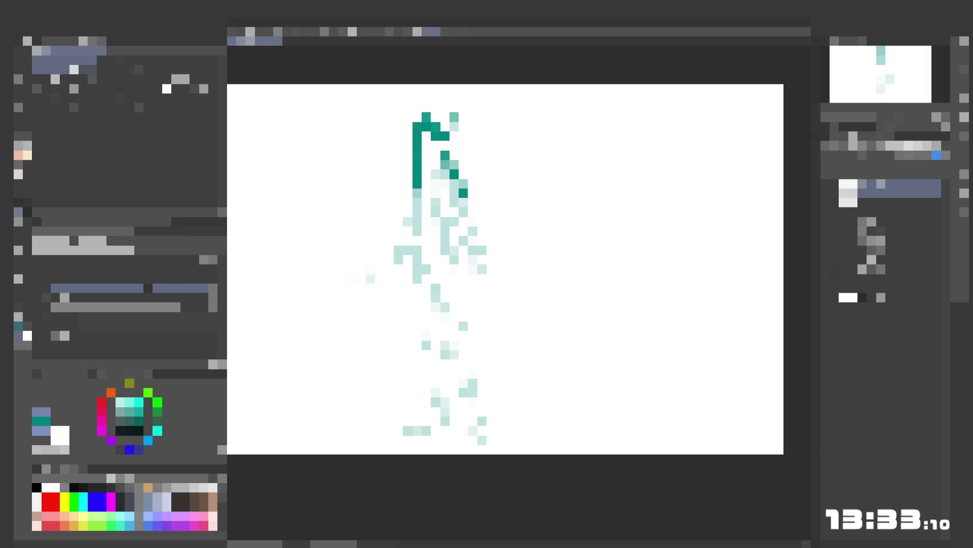
left_click(27, 155)
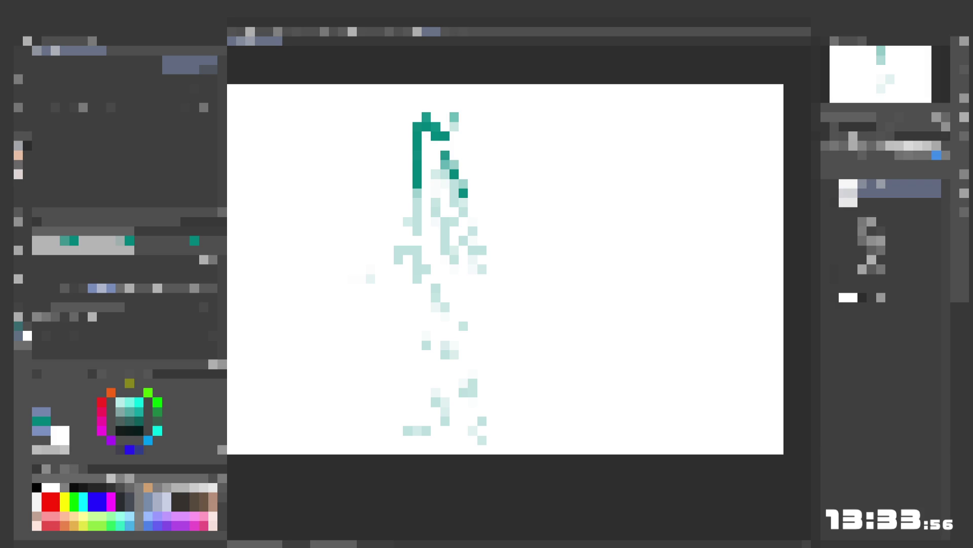
- Ink the right torso and waist outlines, then draw a long left body line down toward the legs
left_click_drag(473, 228, 472, 251)
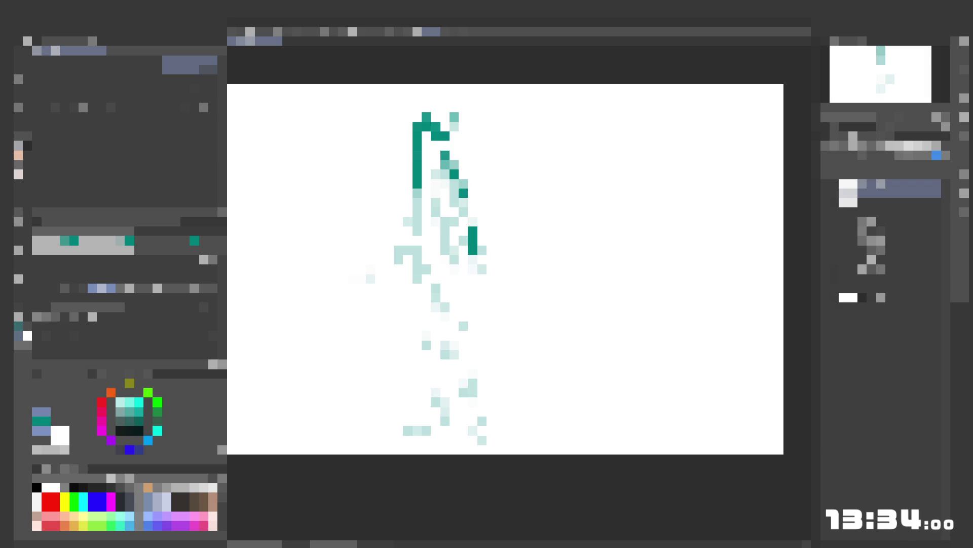
left_click(408, 269)
left_click_drag(408, 288, 407, 298)
left_click(463, 202)
left_click_drag(482, 302, 482, 275)
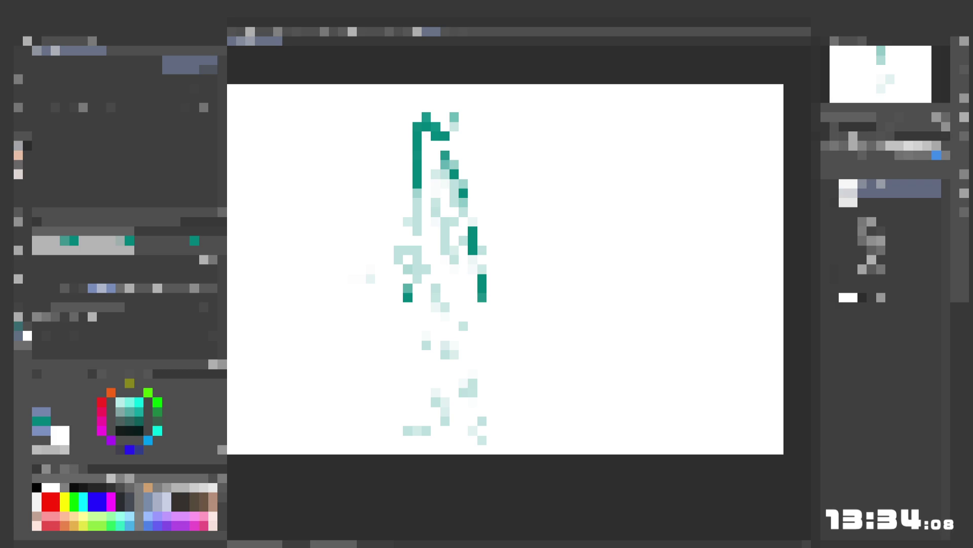
left_click(472, 306)
left_click(463, 239)
left_click(455, 165)
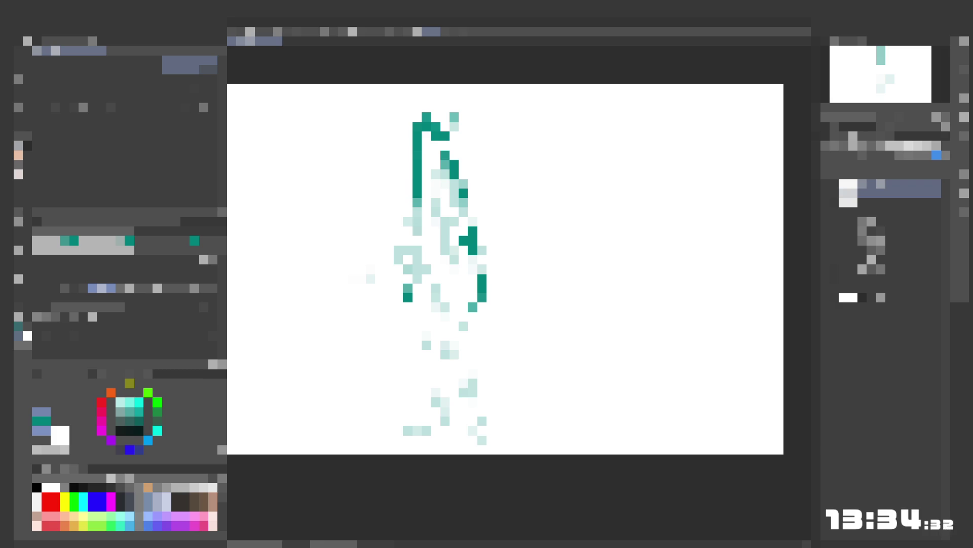
left_click_drag(417, 237, 416, 278)
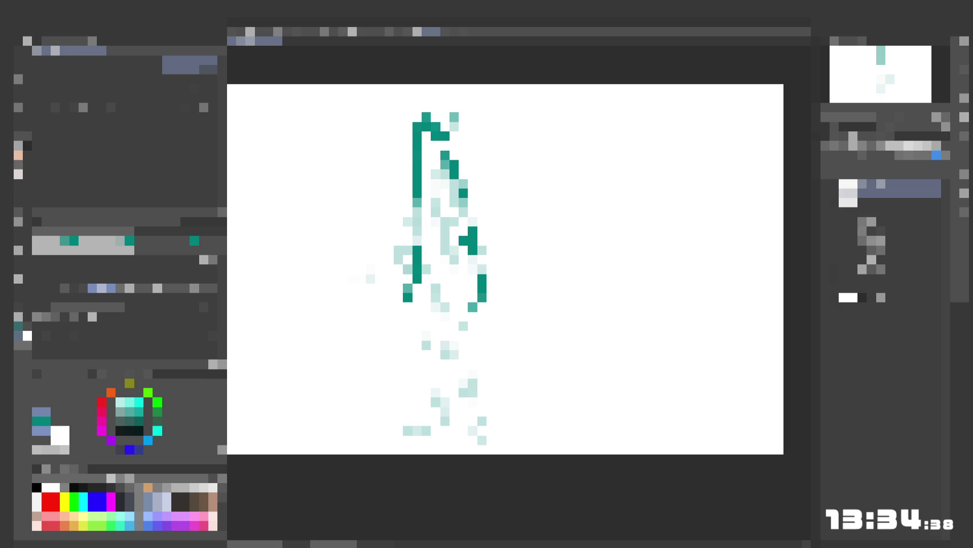
mouse_move(418, 283)
left_mouse_down()
mouse_move(417, 393)
mouse_move(426, 401)
left_mouse_up()
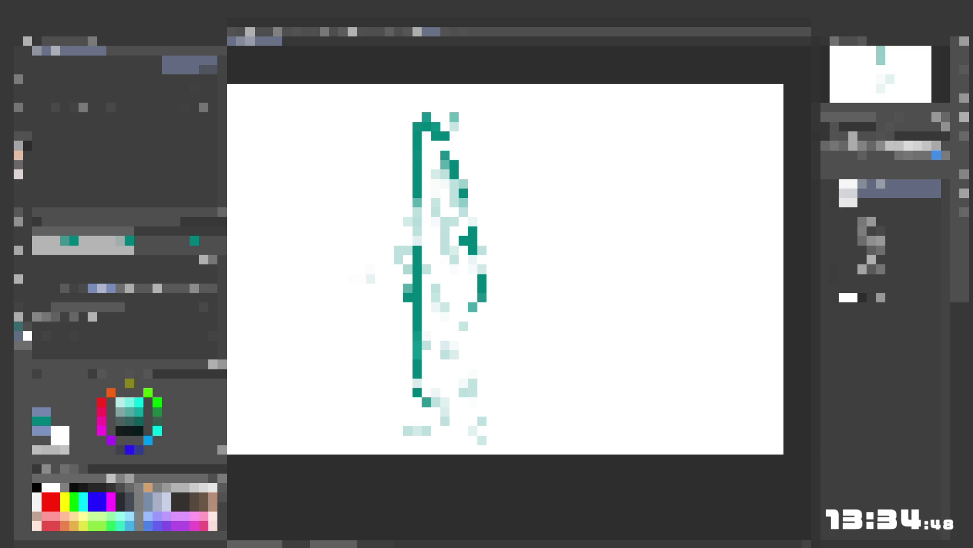
- Add a short chest line and teal dabs along the shoulder and right torso line
left_click(436, 231)
left_click(444, 231)
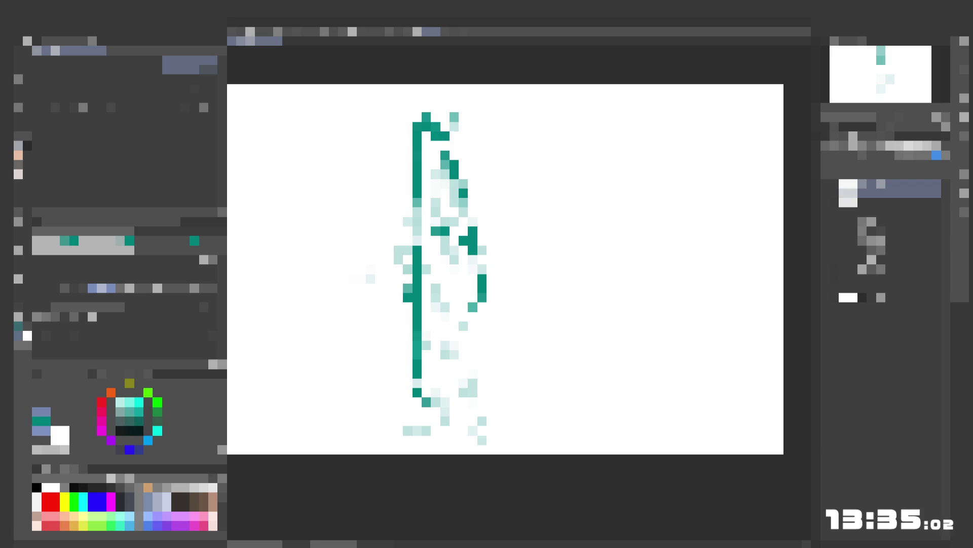
left_click(454, 192)
left_click(454, 221)
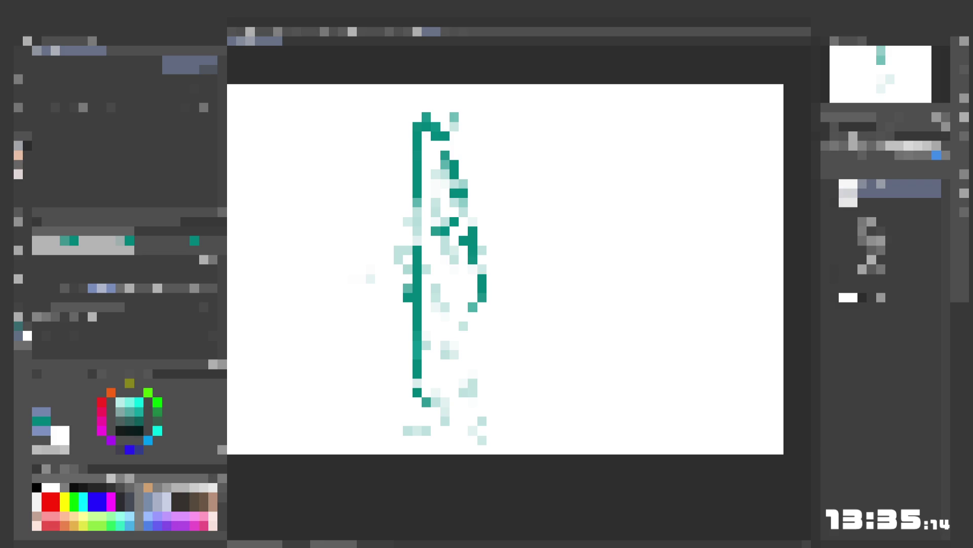
left_click(409, 222)
- Dab in the outstretched left arm and darken pixels beside the left body line
left_click(399, 241)
left_click(379, 259)
left_click(370, 269)
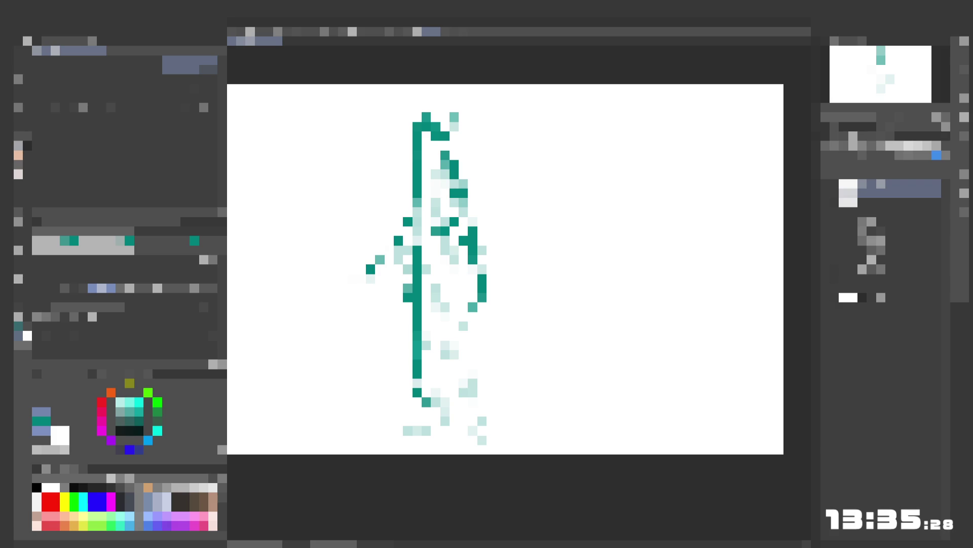
left_click(399, 269)
left_click(408, 250)
- Dab shoulder and chest details, then draw a central line from the chest down between the legs
left_click(445, 193)
left_click(445, 240)
left_click(444, 240)
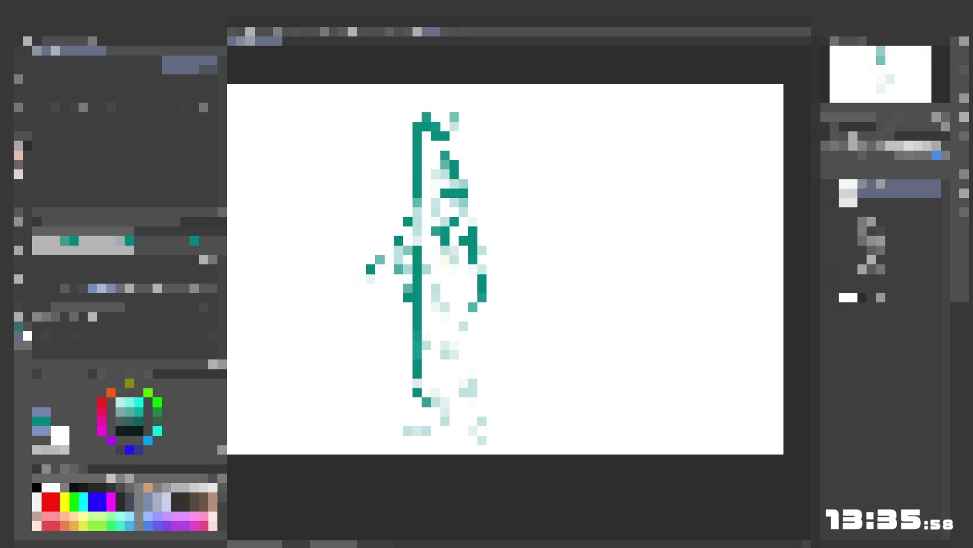
left_click(426, 268)
left_click(453, 250)
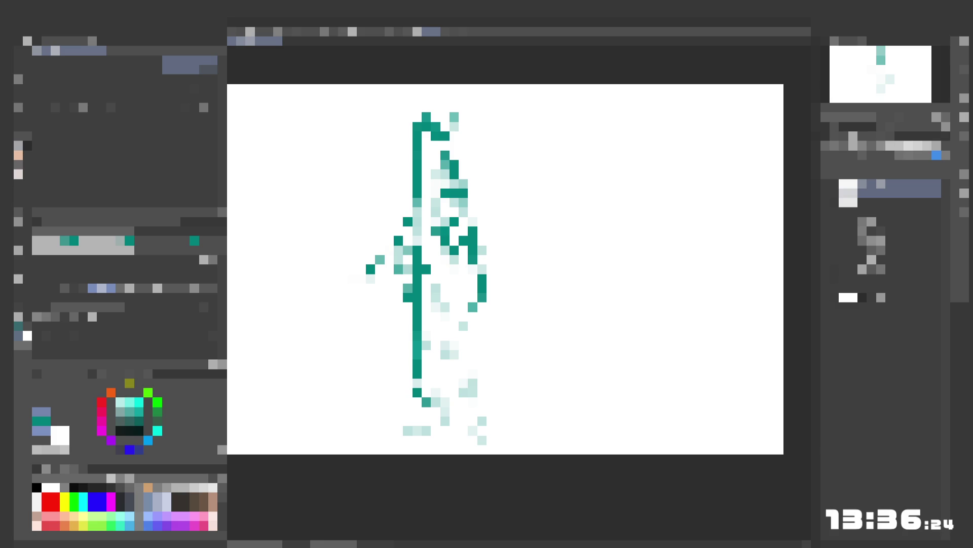
left_click_drag(445, 264, 445, 350)
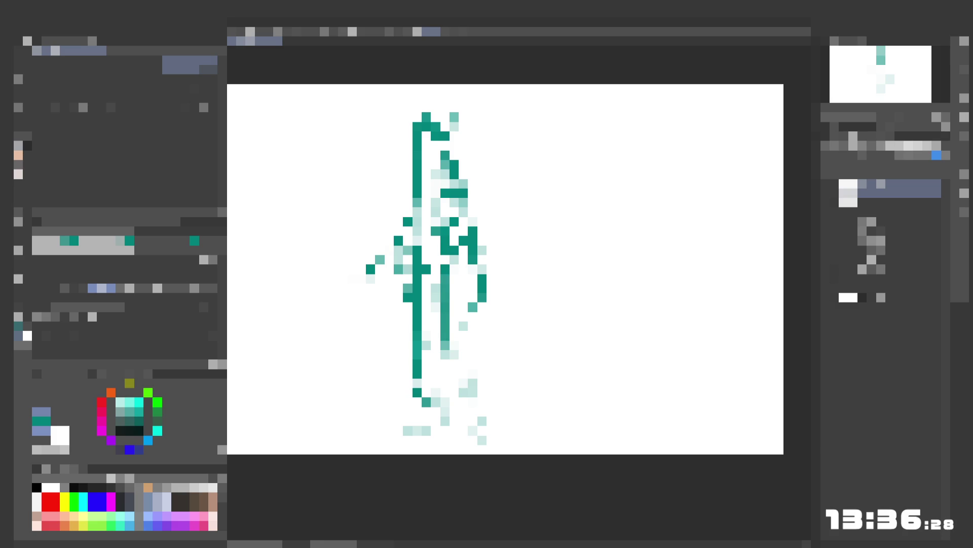
left_click(445, 259)
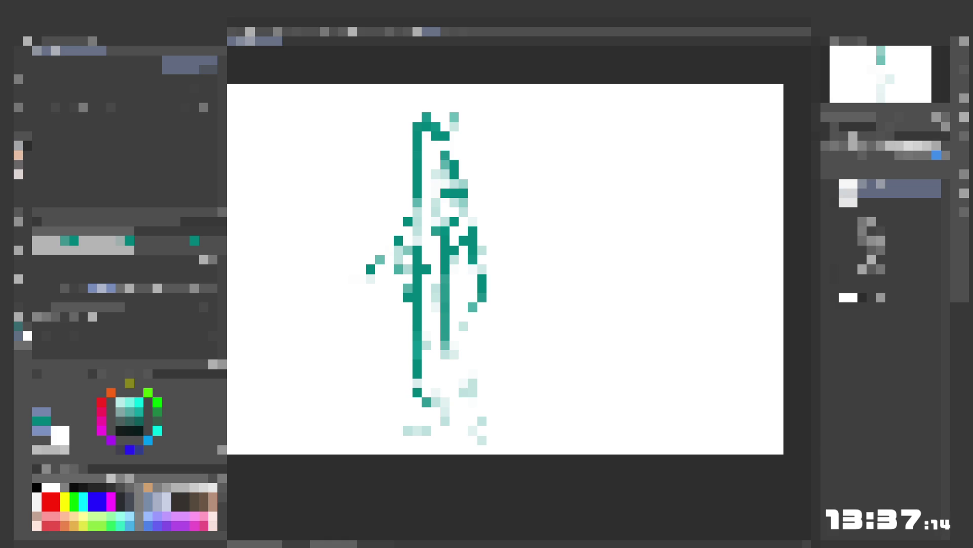
- Outline the right lower leg and right foot with teal strokes and dots
left_click_drag(453, 285, 456, 292)
left_click(454, 355)
left_click(463, 392)
left_click(463, 326)
left_click(473, 382)
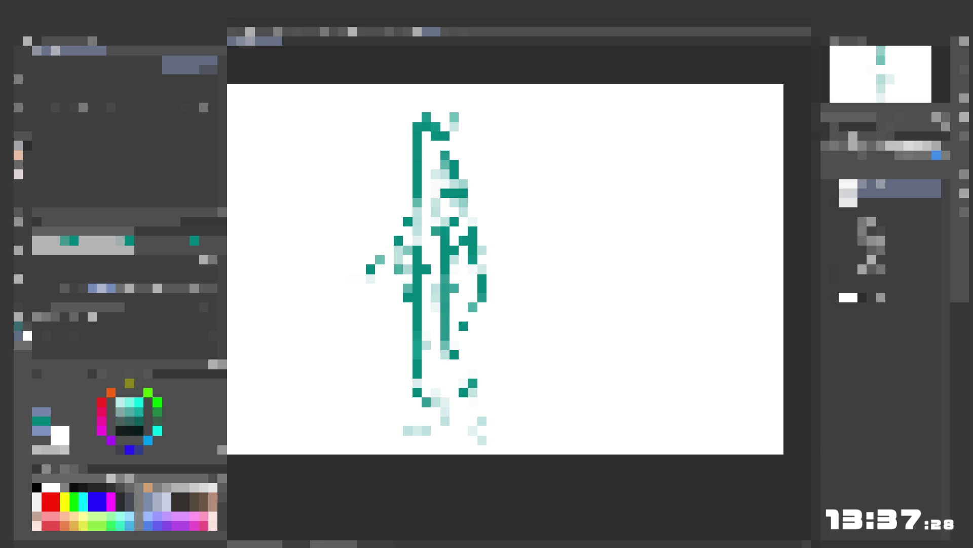
left_click(473, 430)
left_click(482, 440)
left_click(482, 421)
- Outline the left foot with teal pixels
left_click(417, 430)
left_click(425, 421)
left_click(408, 440)
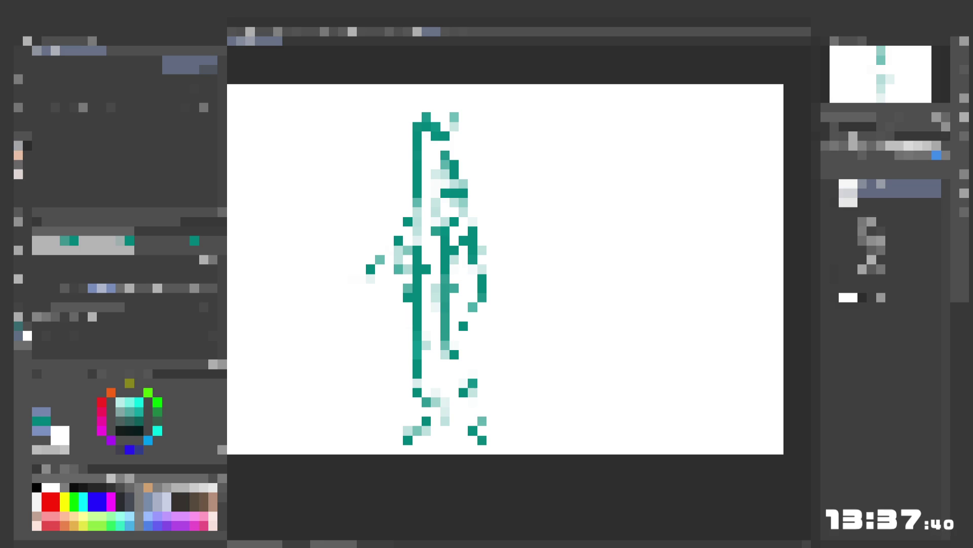
left_click(426, 440)
left_click(435, 430)
- Darken the central line down to the bottom and fill in the right foot's outline
left_click(445, 402)
left_click(445, 411)
left_click(445, 421)
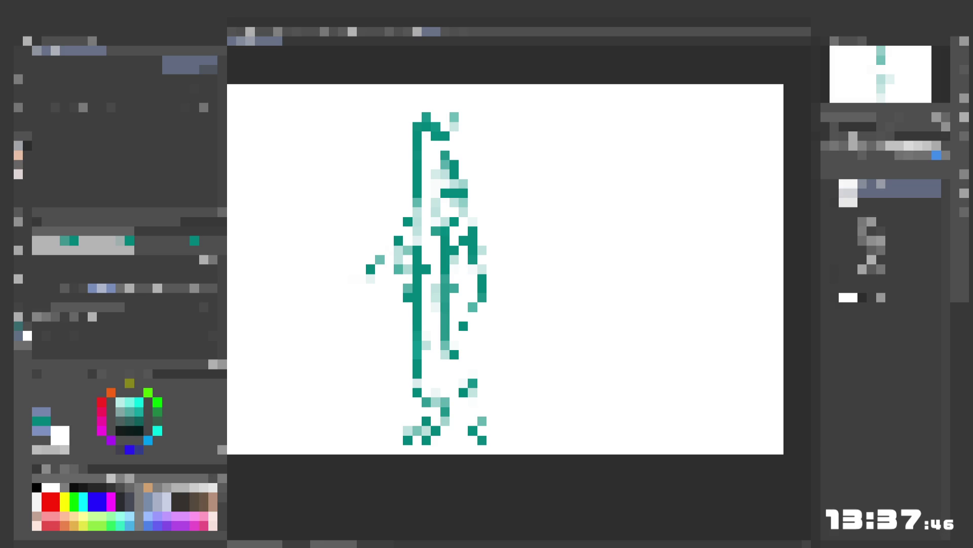
left_click_drag(445, 431, 445, 439)
left_click(445, 439)
left_click(472, 439)
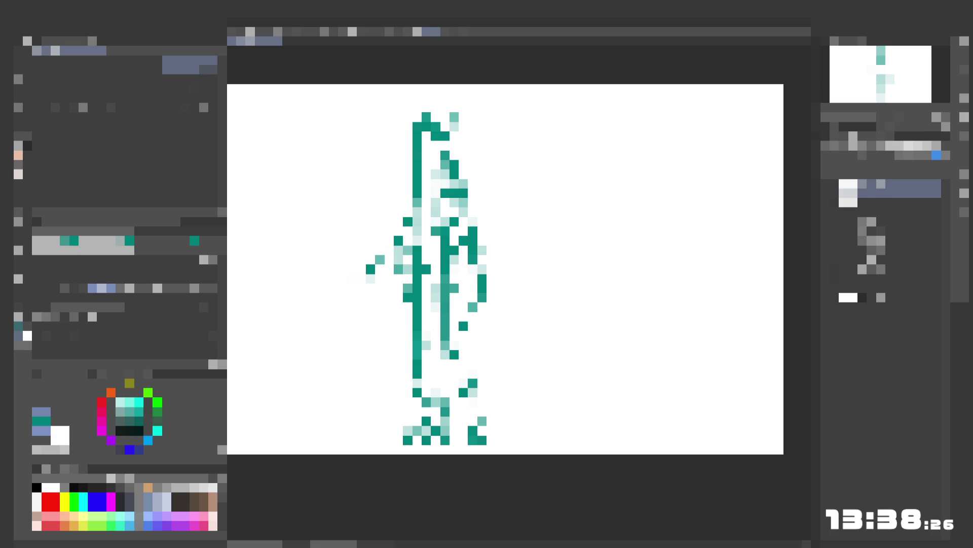
left_click(19, 212)
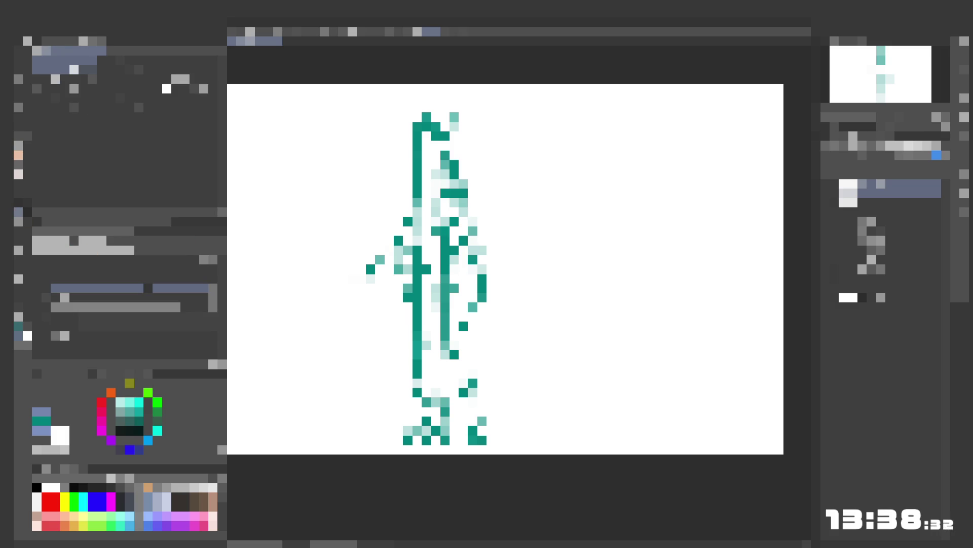
- With a different brush, thicken the left neck outline, undo the extra marks, and repaint one pixel
left_click(27, 155)
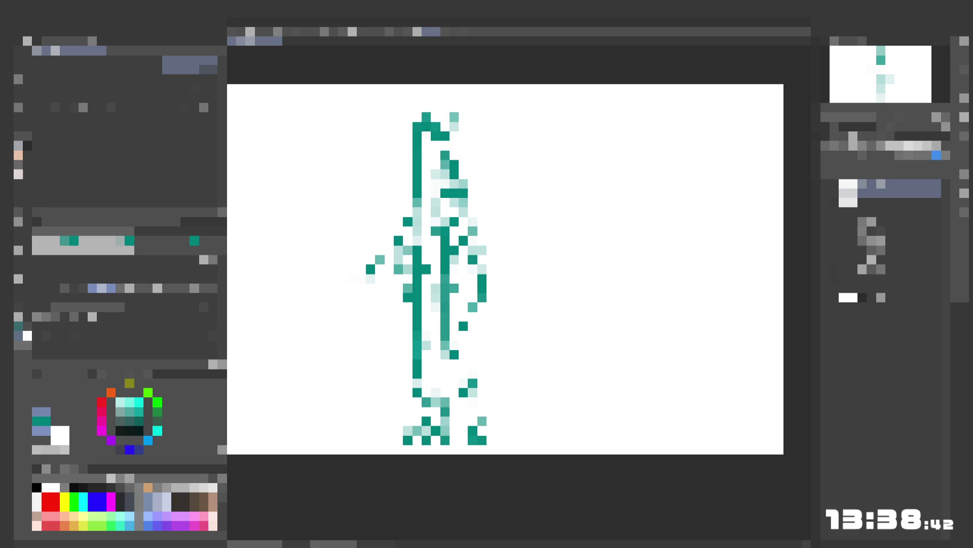
left_click(435, 174)
left_click_drag(426, 183, 426, 193)
left_click(436, 184)
left_click(445, 174)
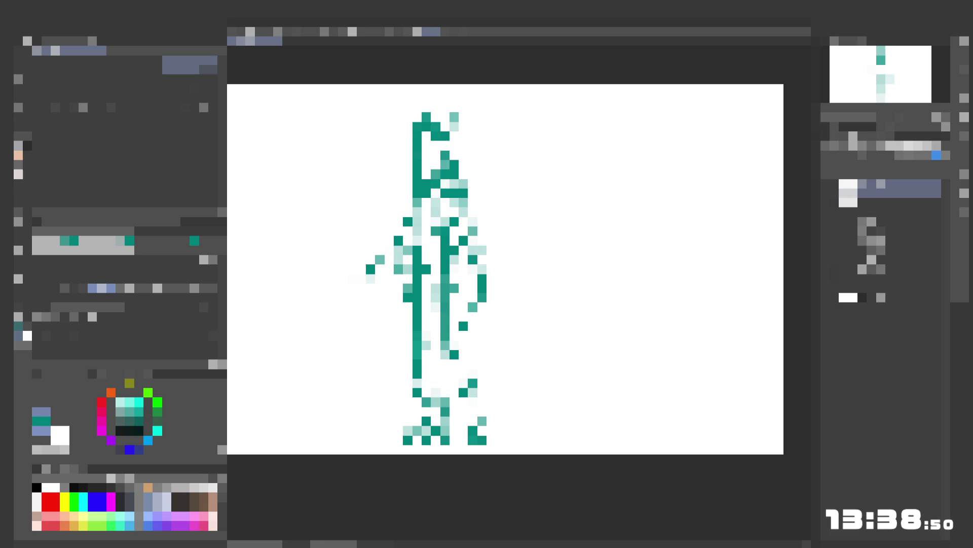
key("ctrl+z")
key("ctrl+z")
key("ctrl+z")
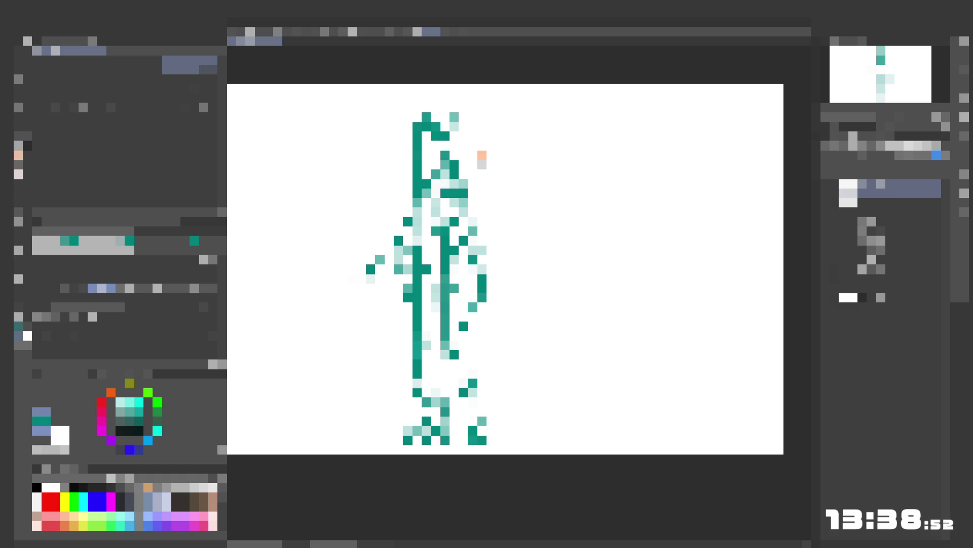
key("ctrl+z")
left_click(426, 193)
left_click(426, 193)
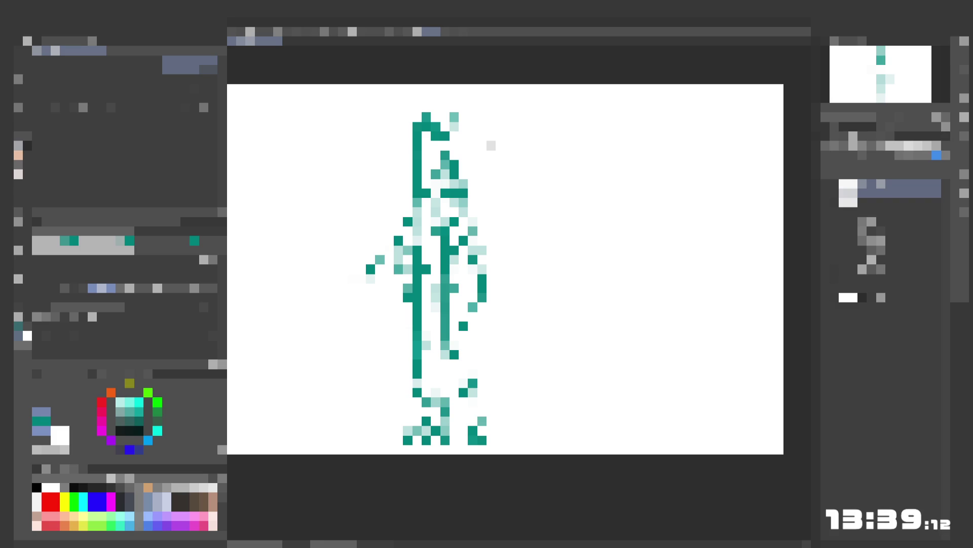
- Undo a stray salmon dot, then add teal pixels just right of the torso at waist height
left_click(445, 182)
key("ctrl+z")
left_click(492, 269)
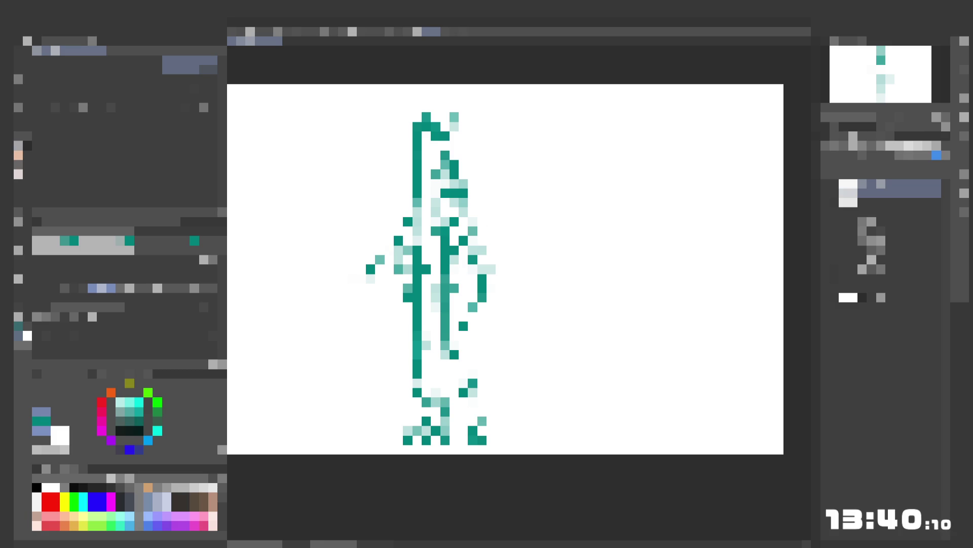
left_click(501, 288)
- Add a teal pixel to the right-side line, then erase and redraw a left-line segment in dark teal
left_click(500, 278)
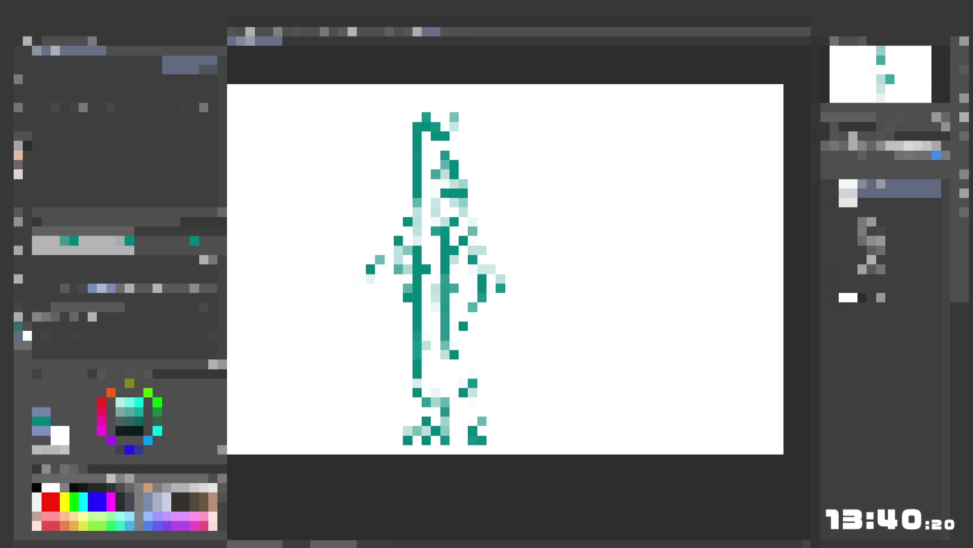
left_click(22, 212)
left_click(426, 269)
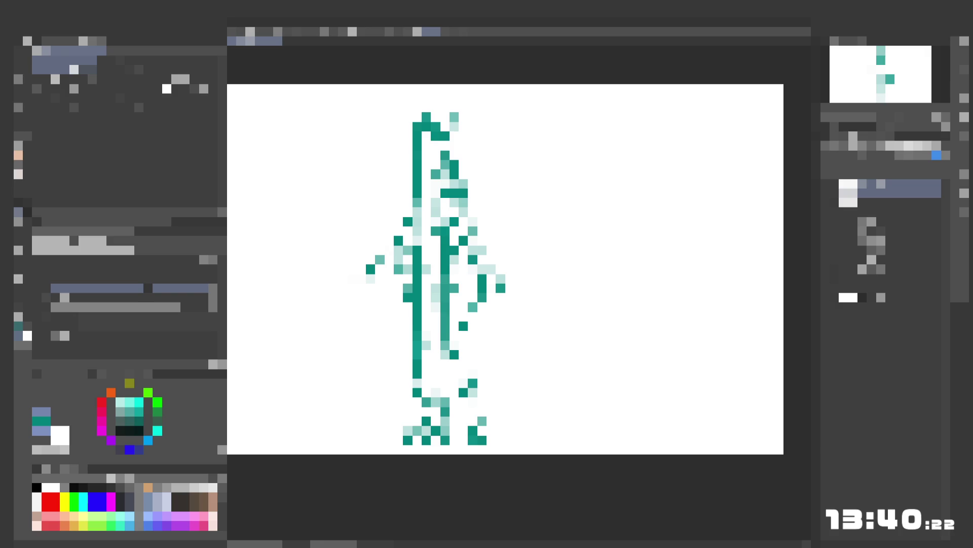
left_click(418, 271)
left_click(23, 155)
left_click_drag(418, 267, 418, 282)
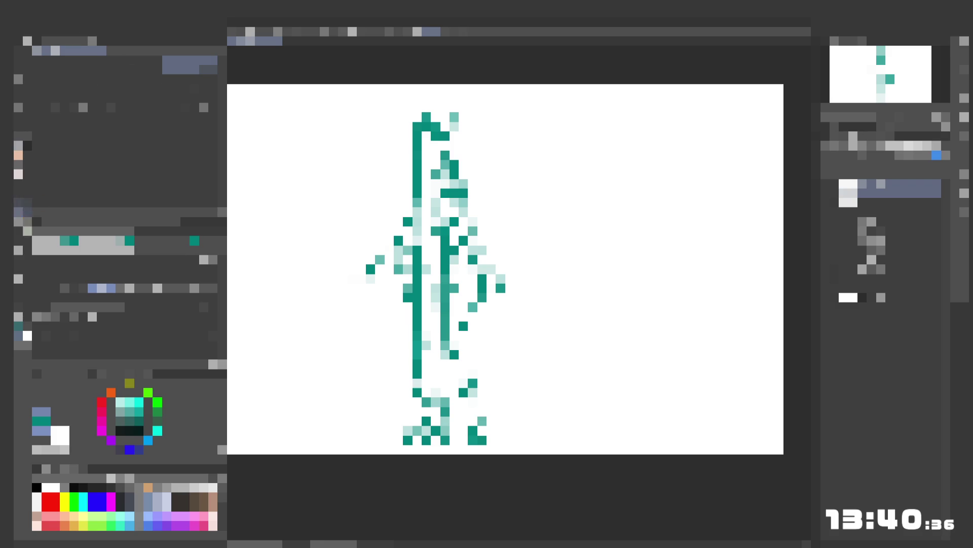
left_click(18, 212)
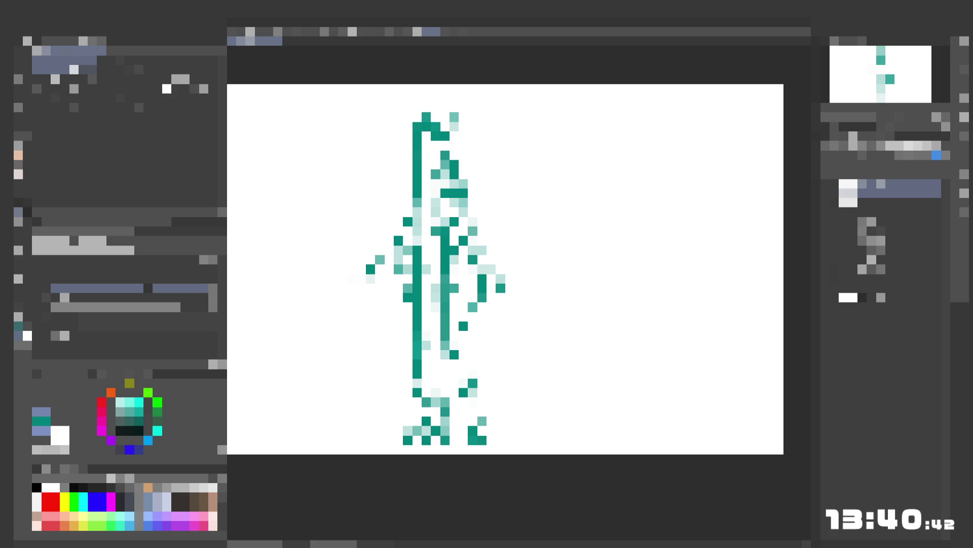
- Place light and dark teal pixels along the shoulder bar and beneath it
key("e")
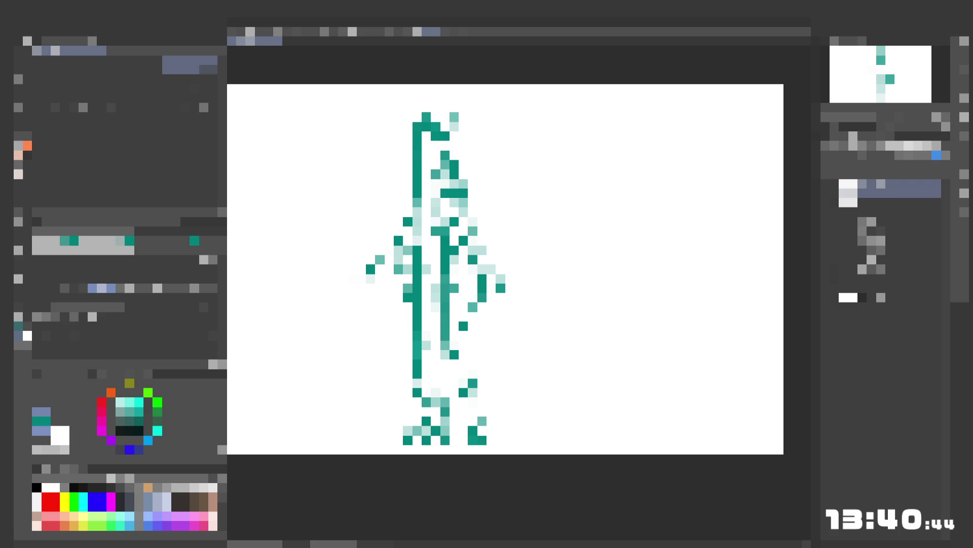
left_click(427, 192)
left_click(427, 202)
left_click(436, 193)
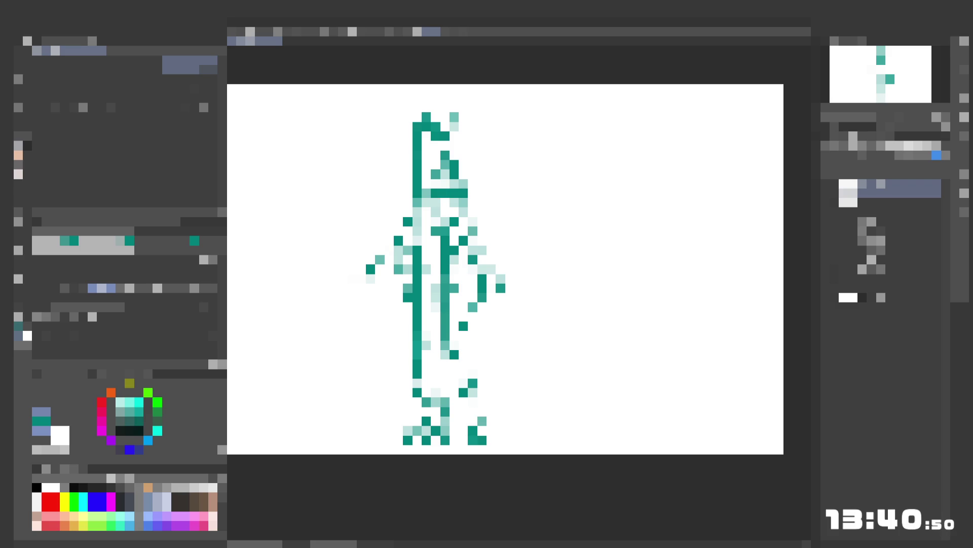
left_click(426, 202)
left_click(445, 202)
left_click(445, 203)
left_click(435, 212)
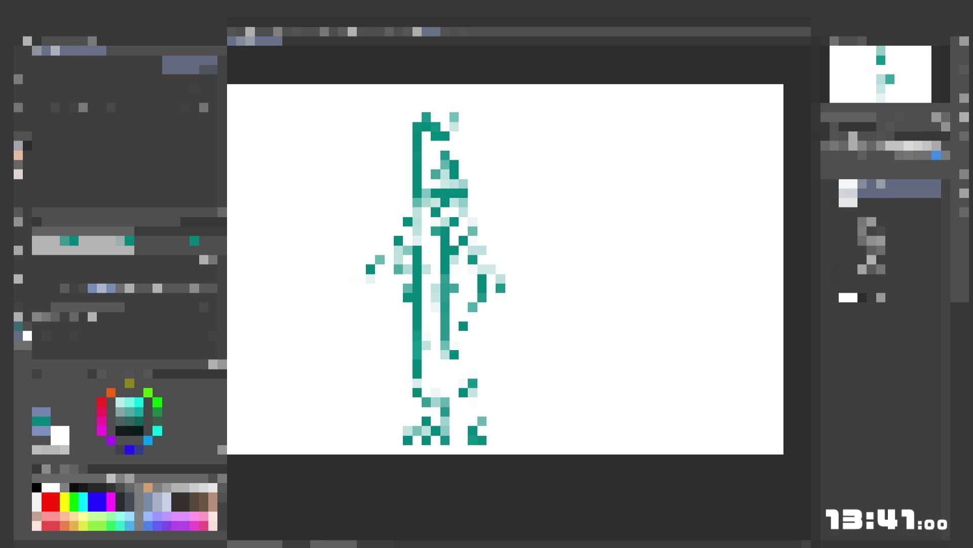
- Join the shoulder bar to the vertical stroke with one more teal pixel
left_click(18, 212)
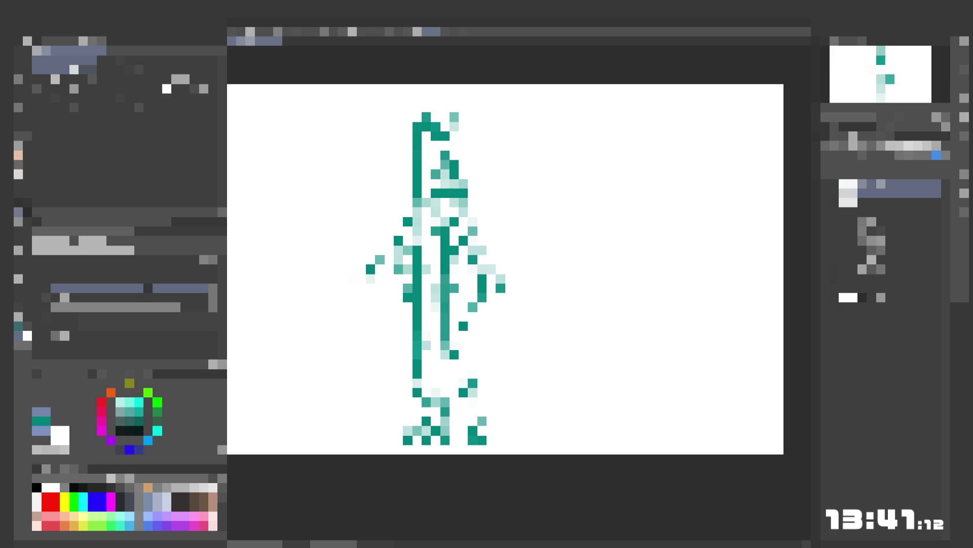
left_click(18, 155)
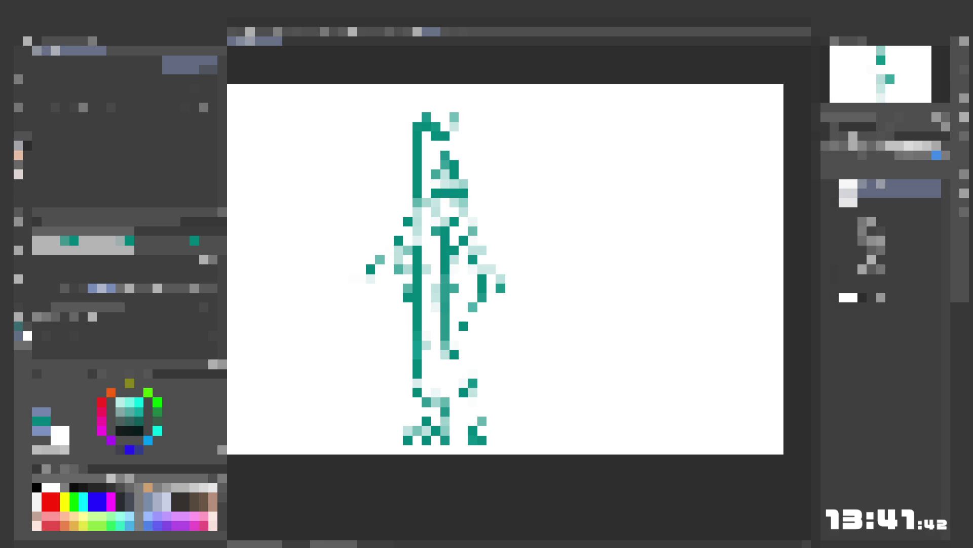
left_click(426, 193)
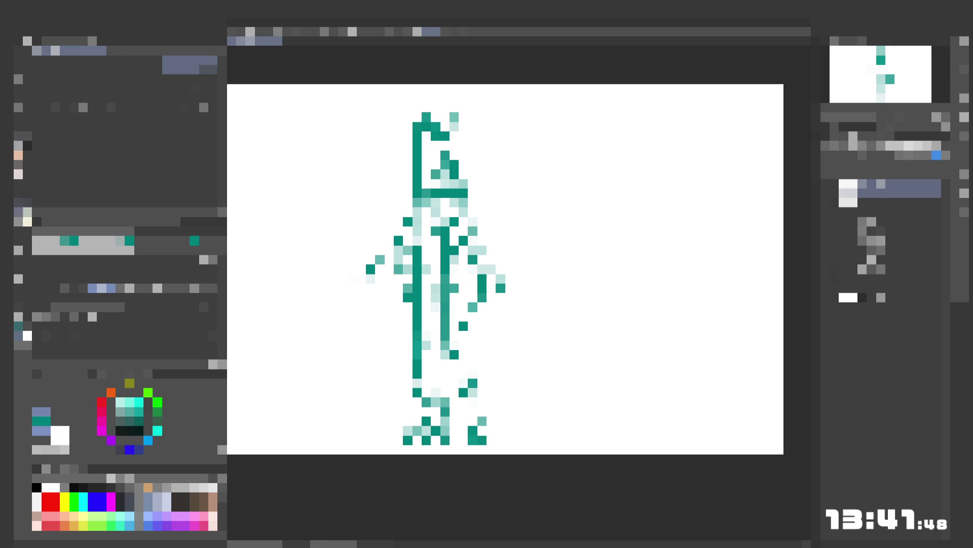
left_click(18, 211)
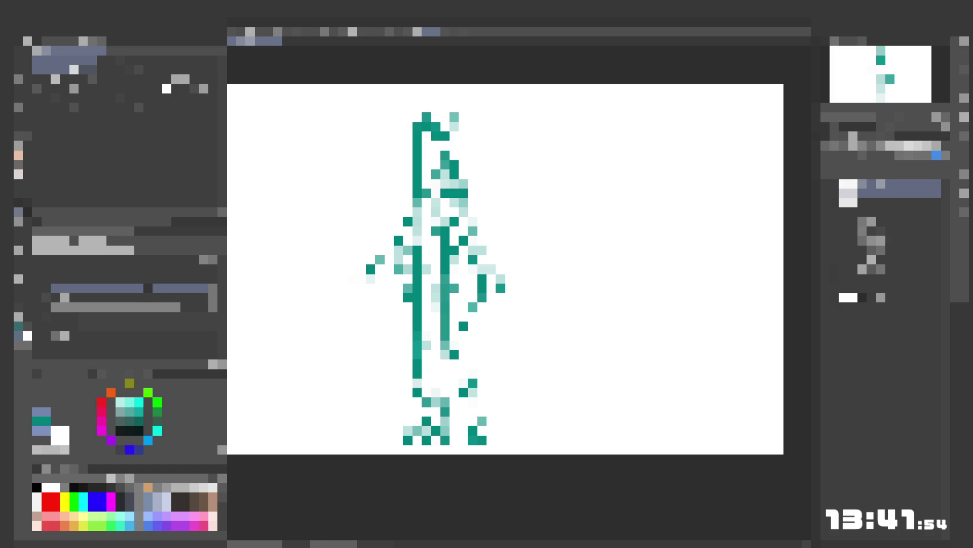
key("f")
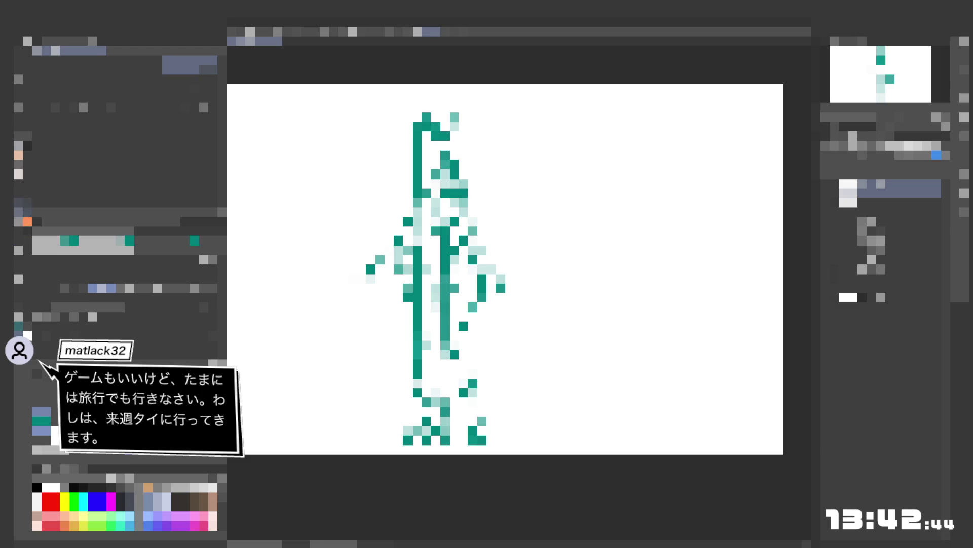
- Erase the left body line's lower run and redraw it in dark teal down the leg
left_click(19, 212)
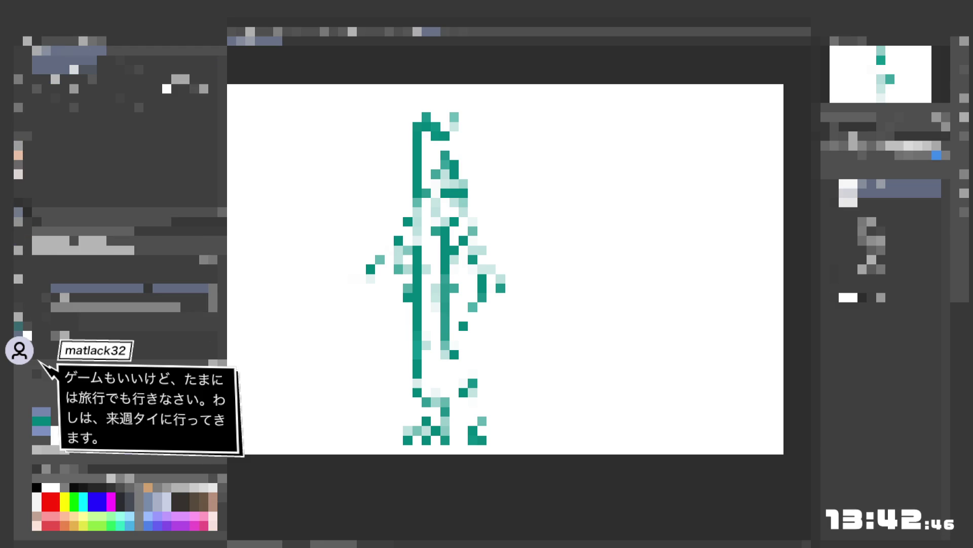
left_click_drag(417, 321, 417, 280)
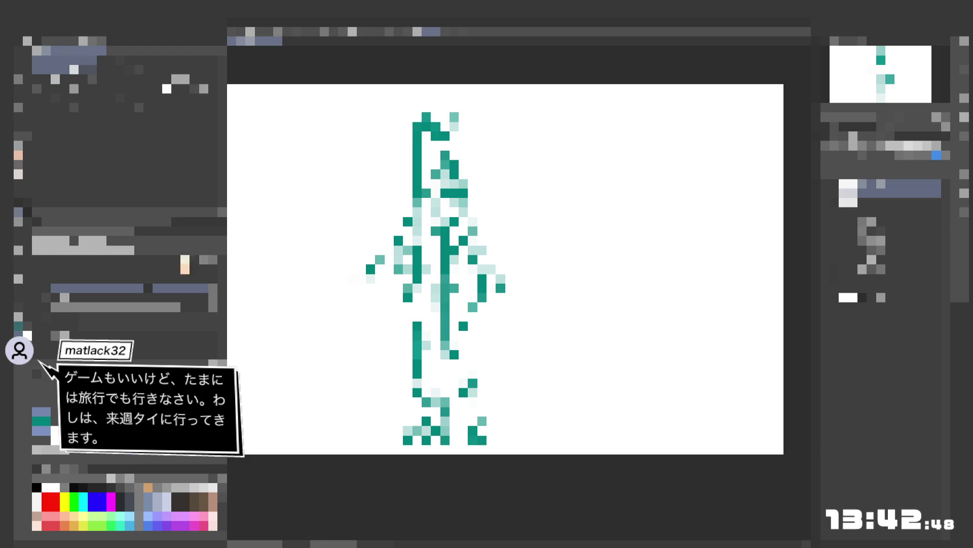
left_click(20, 147)
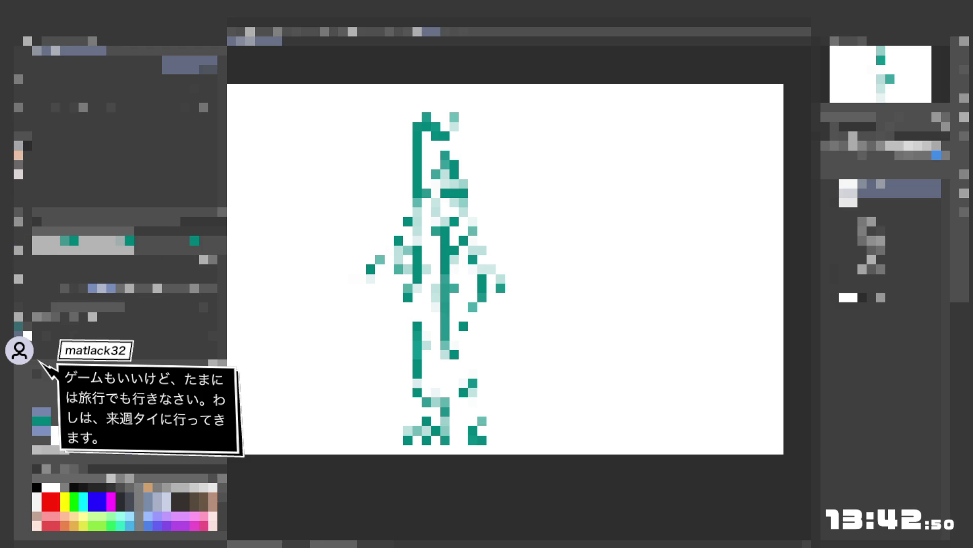
left_click_drag(417, 283, 417, 322)
- Erase the bottom of the left line and fill it with light teal pixels between the legs
left_click(417, 354)
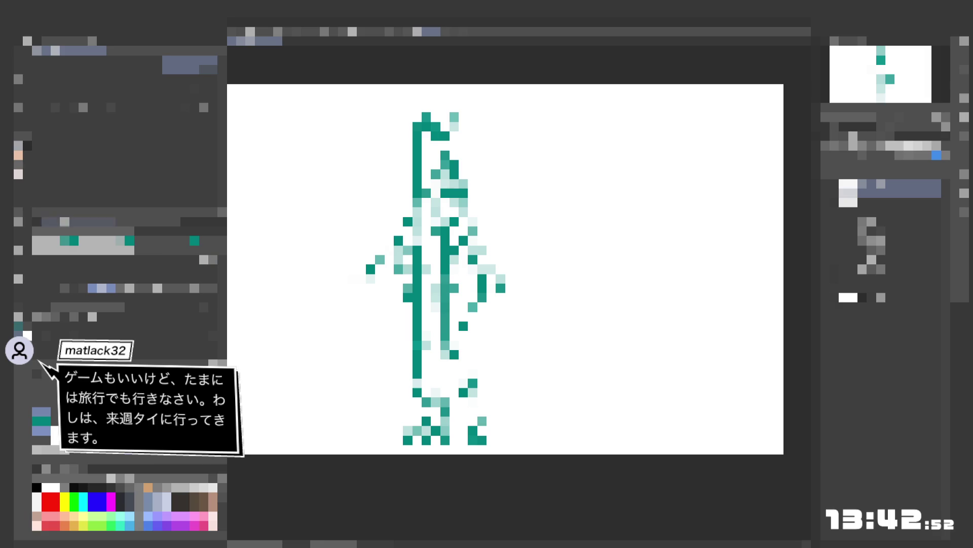
key("e")
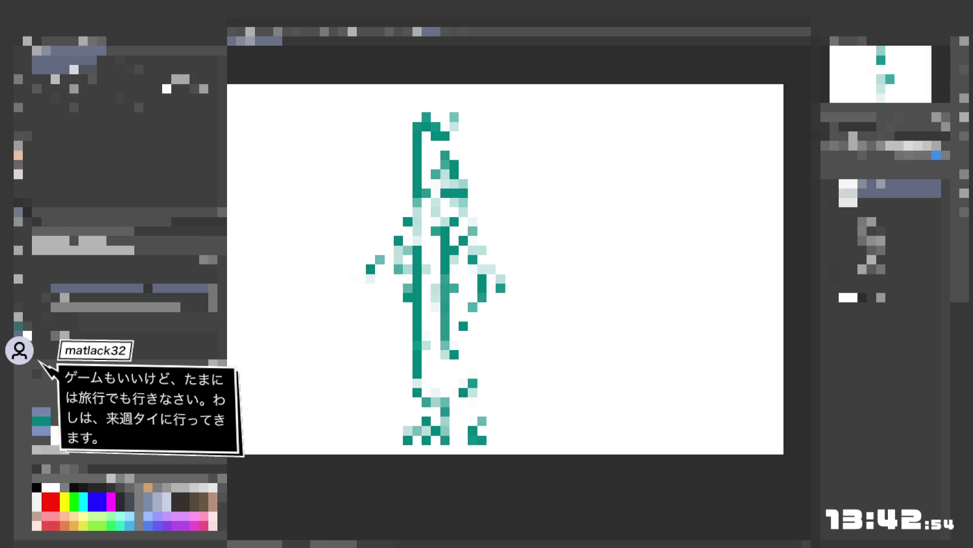
left_click_drag(417, 355, 417, 372)
key("p")
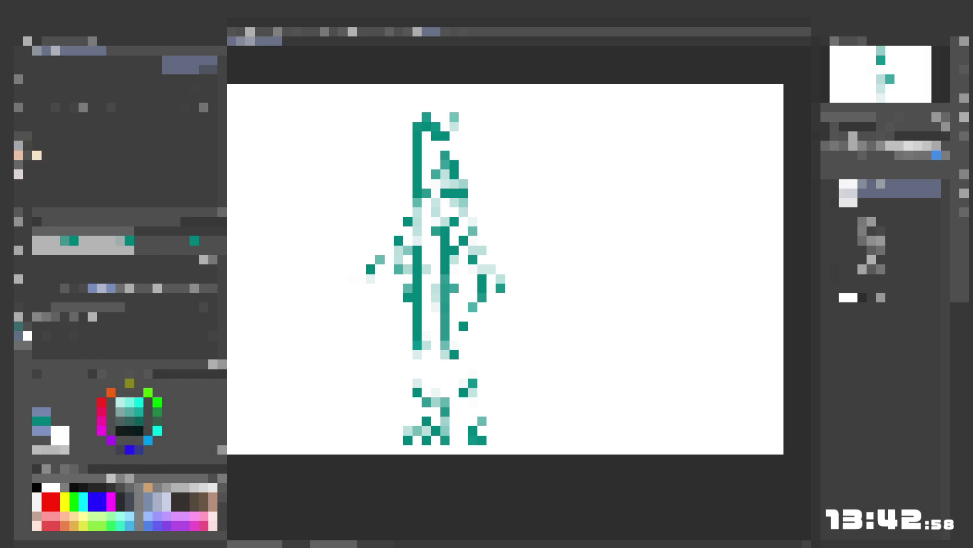
left_click_drag(417, 364, 417, 372)
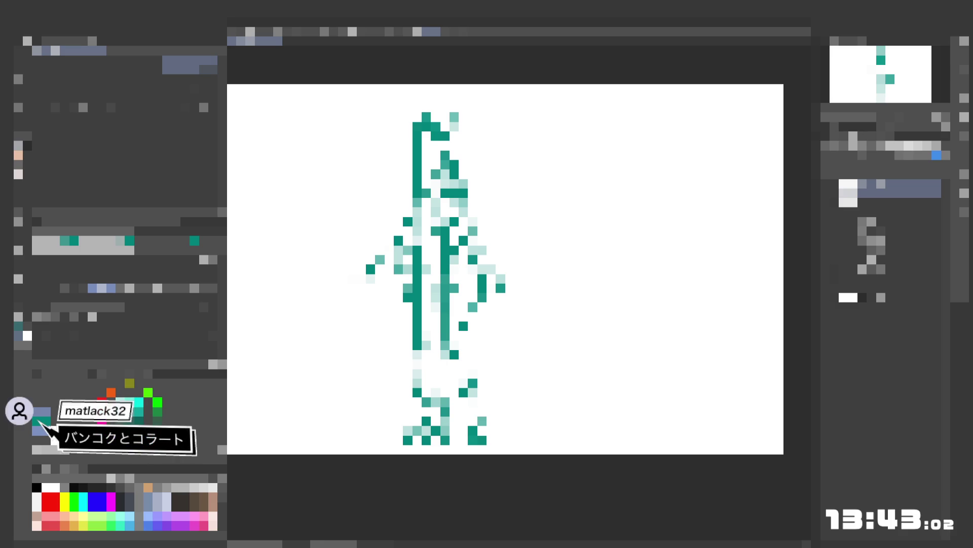
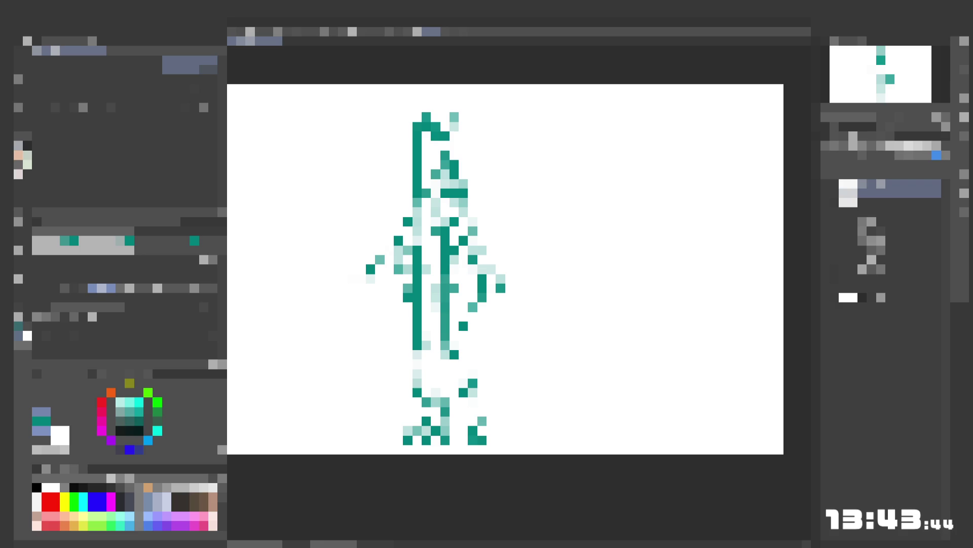
- Add a dark teal dot to the figure and erase two stray teal pixels
left_click(417, 212)
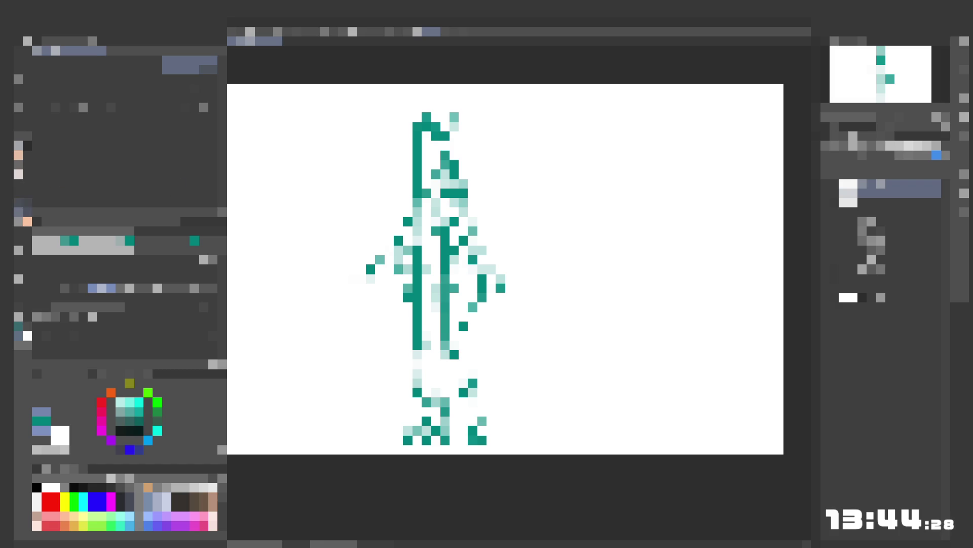
left_click(23, 207)
left_click(454, 165)
left_click(454, 193)
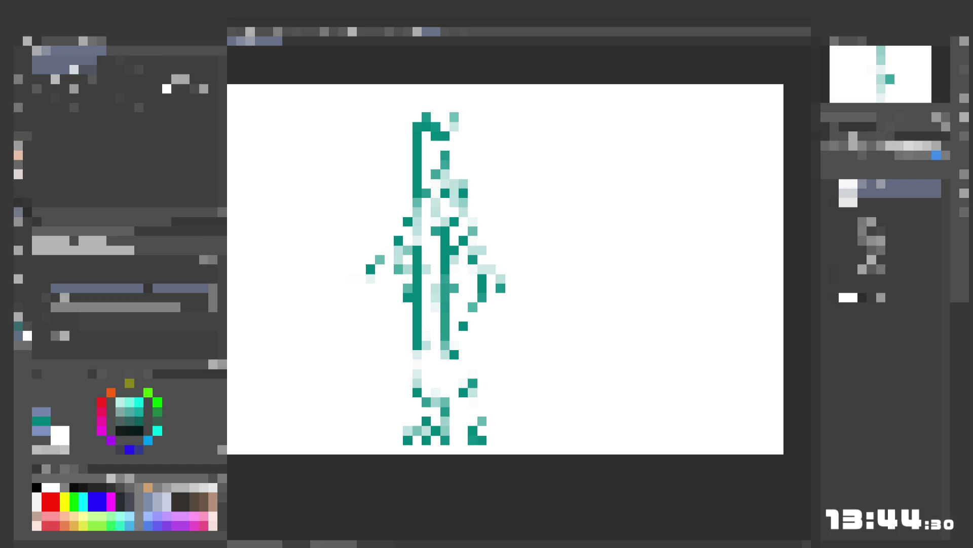
- Paint two dark teal pixels and a vertical dark teal line down the figure's middle
left_click(28, 147)
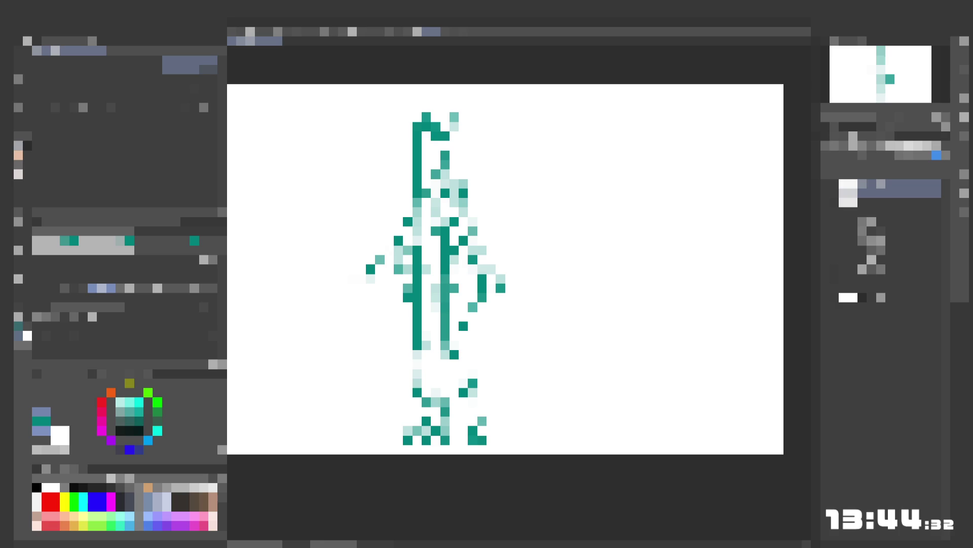
left_click(455, 230)
left_click(454, 241)
key("e")
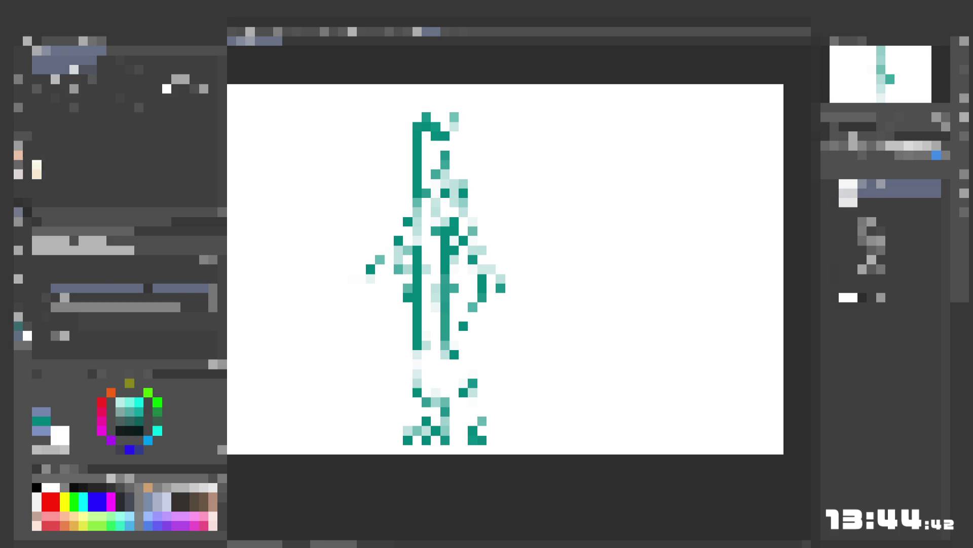
key("e")
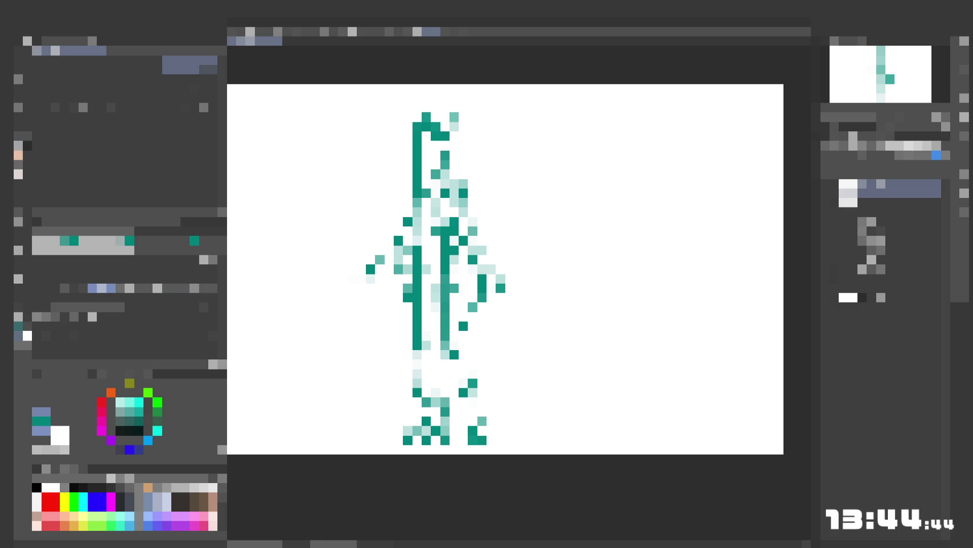
left_click_drag(454, 154, 454, 206)
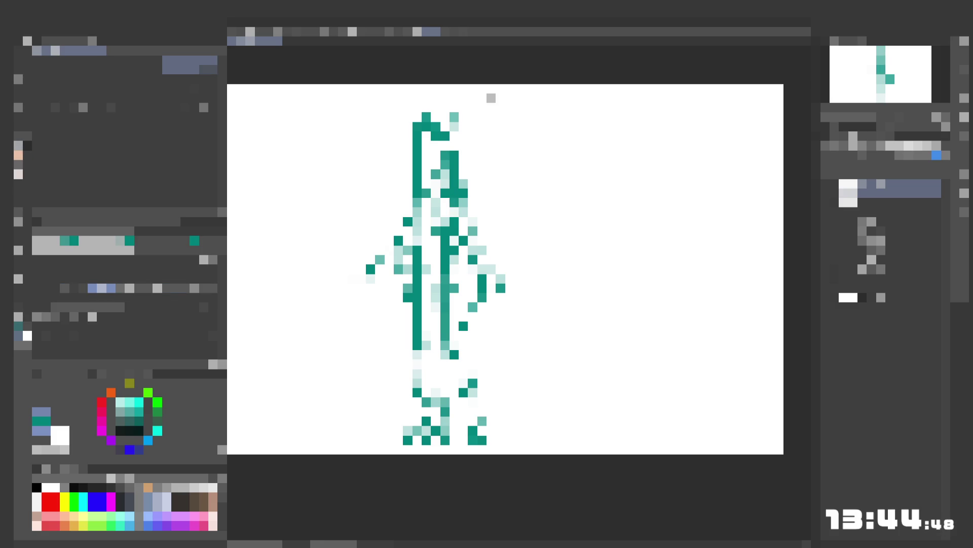
- Undo the long vertical line and redraw a shorter teal line down the figure
key("ctrl+z")
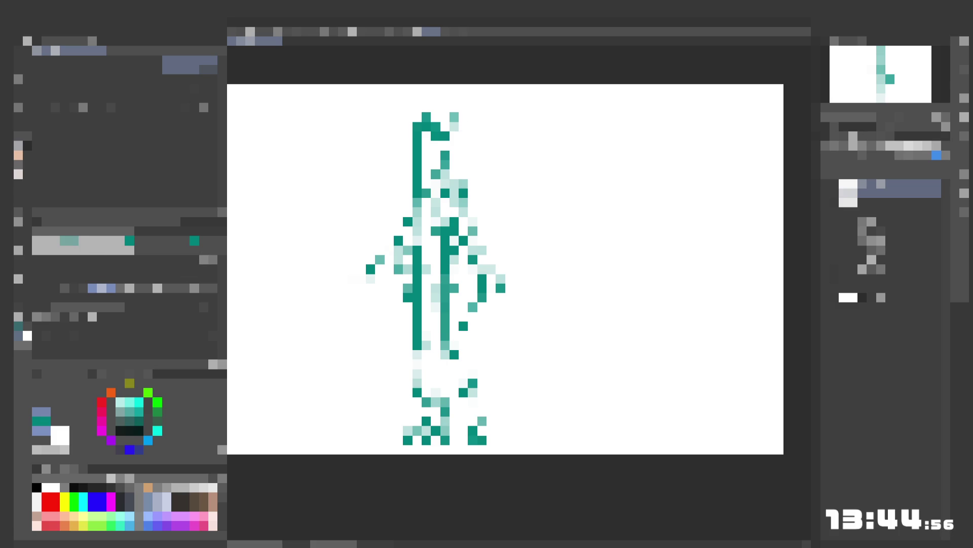
left_click_drag(454, 164, 455, 203)
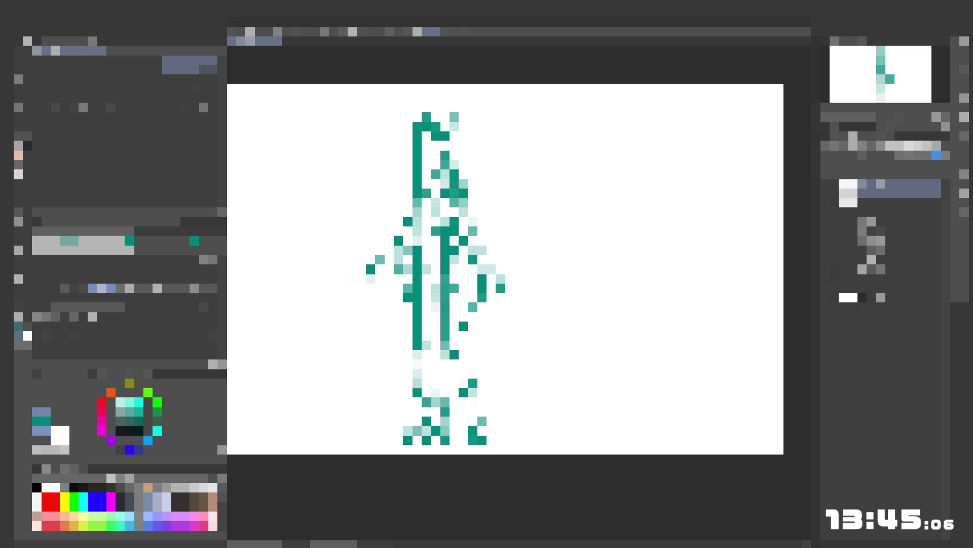
left_click(18, 211)
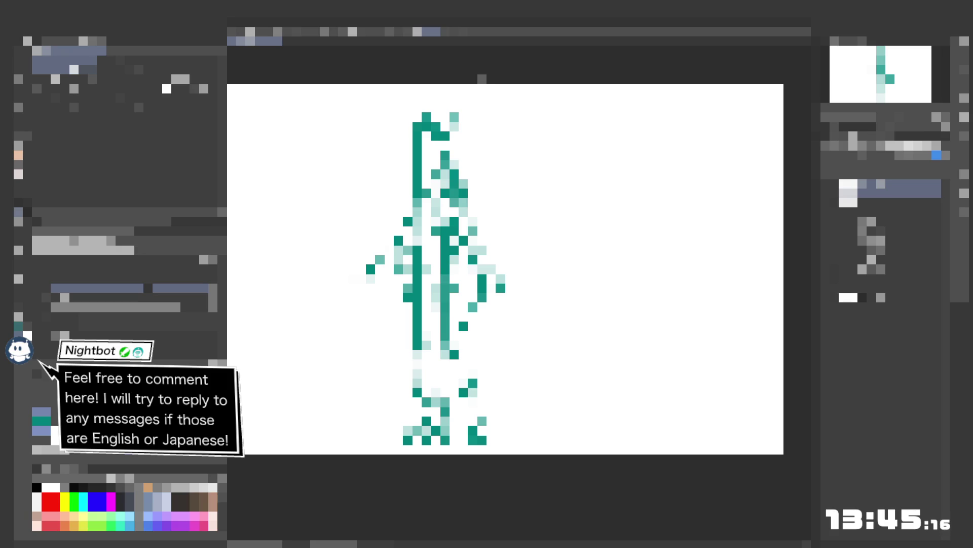
- Paint purple and teal pixels along the figure's left outline
left_click(25, 155)
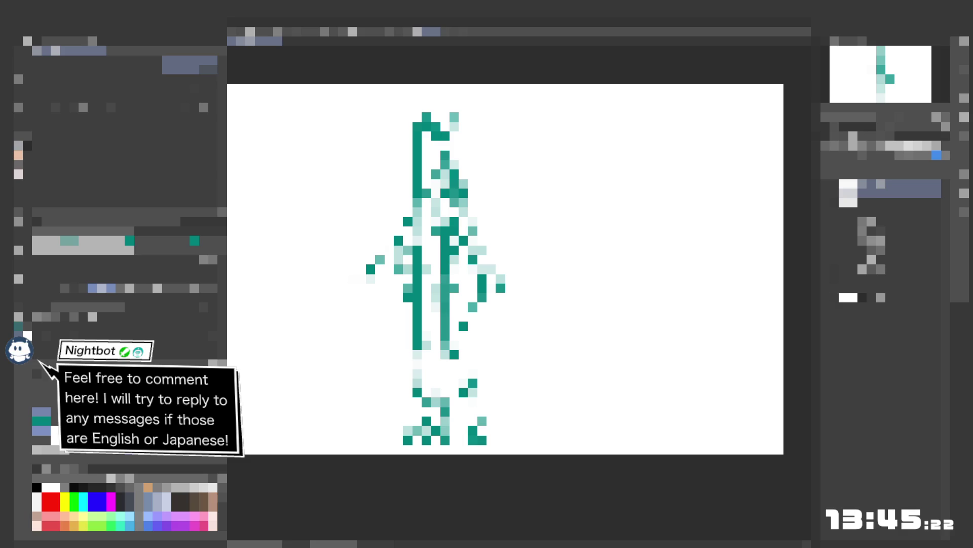
left_click_drag(417, 137, 418, 147)
left_click_drag(408, 203, 408, 213)
left_click_drag(426, 165, 427, 174)
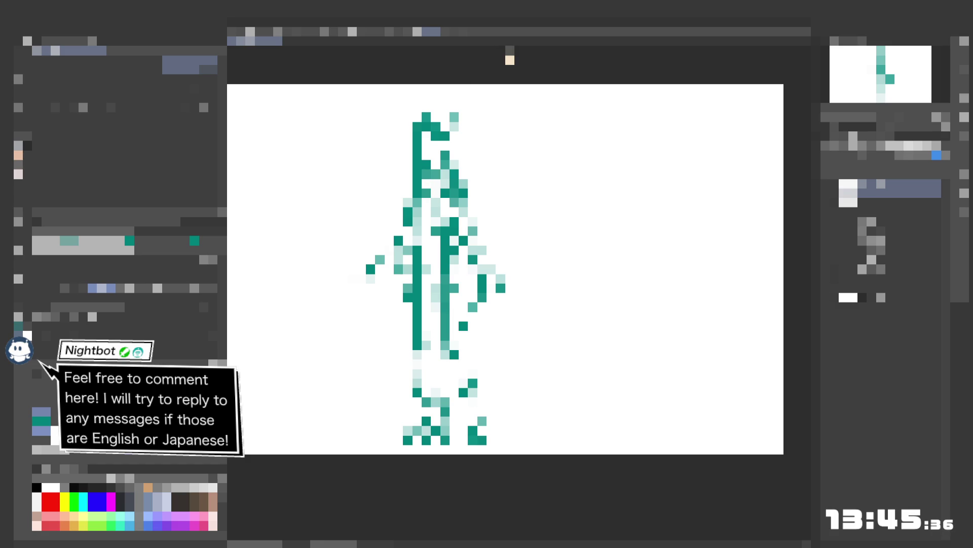
left_click(18, 211)
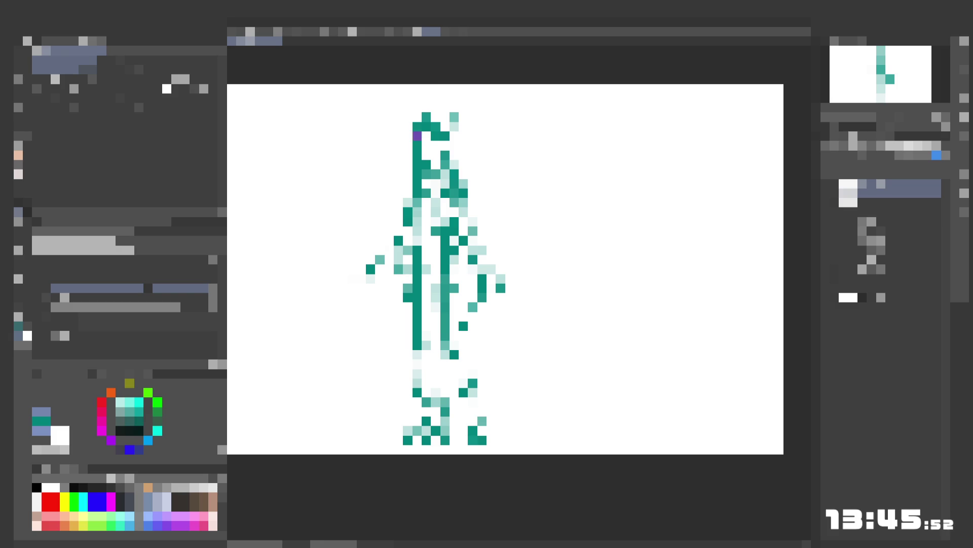
- Erase the columns of teal pixels along the figure's upper-left edge near the head
left_click_drag(416, 169, 417, 151)
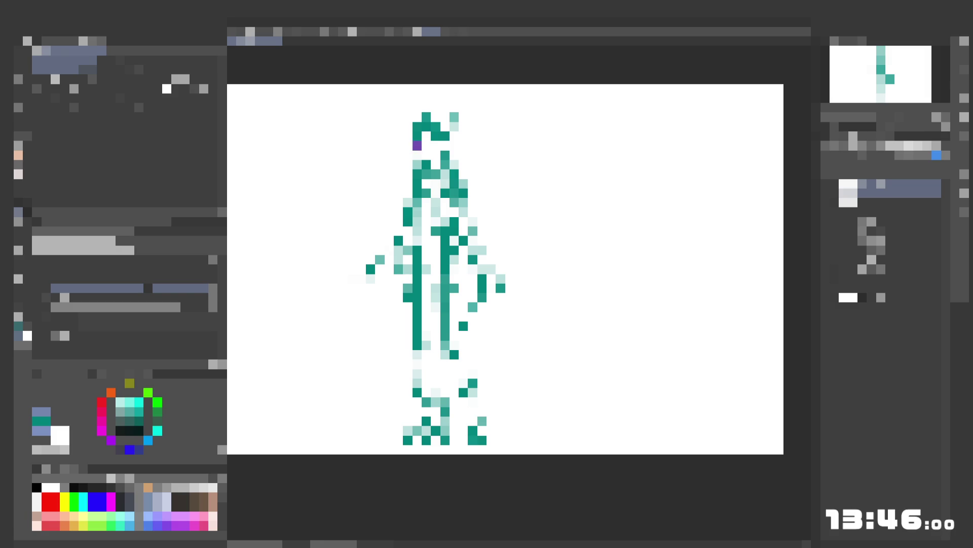
left_click_drag(417, 178, 417, 147)
left_click(19, 146)
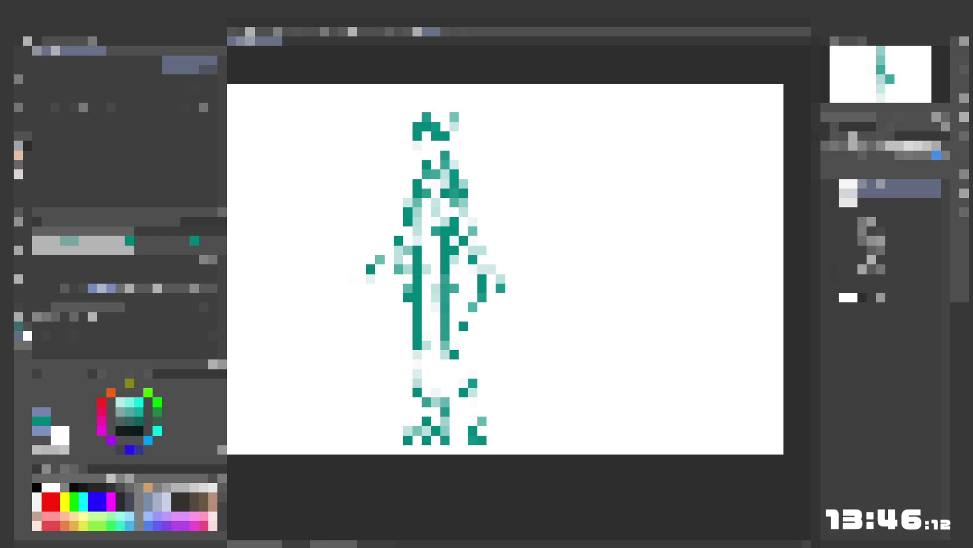
left_click(18, 211)
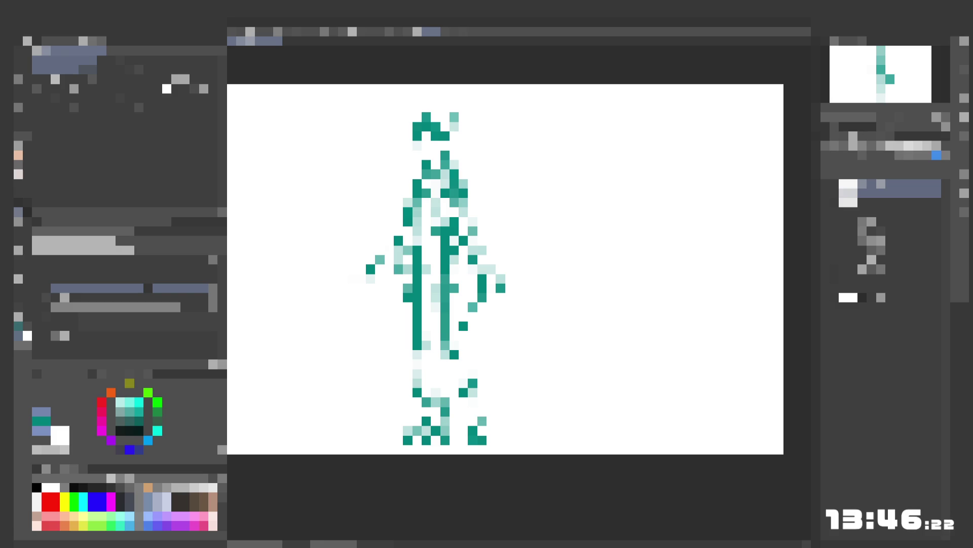
left_click(19, 147)
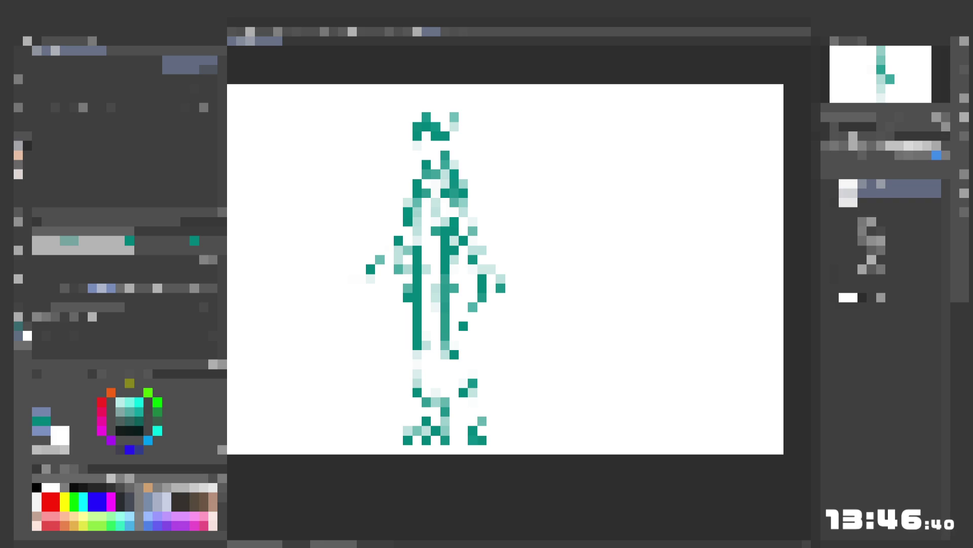
- Draw a vertical teal line on the figure's right side, undoing a stray pixel beside it
left_click_drag(463, 259, 463, 307)
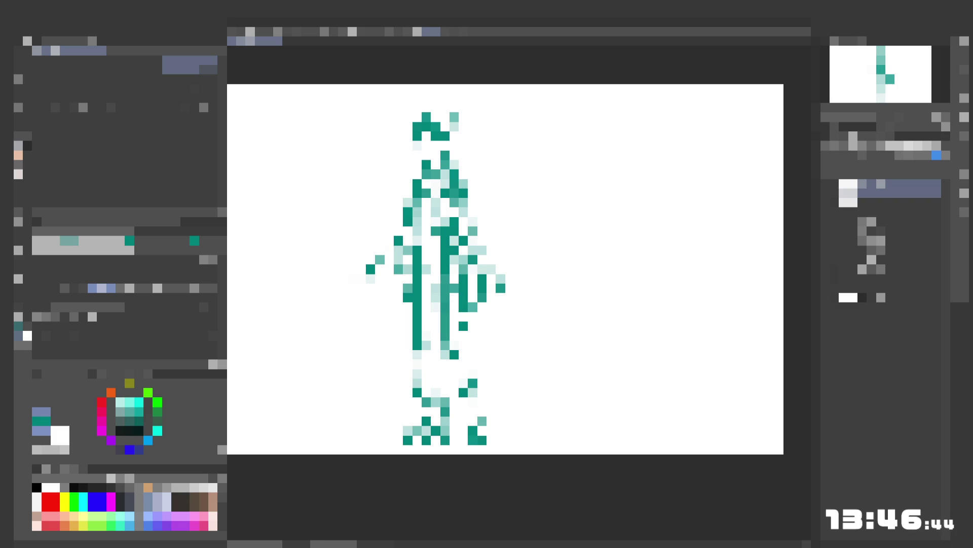
left_click(472, 297)
key("ctrl+z")
left_click(18, 212)
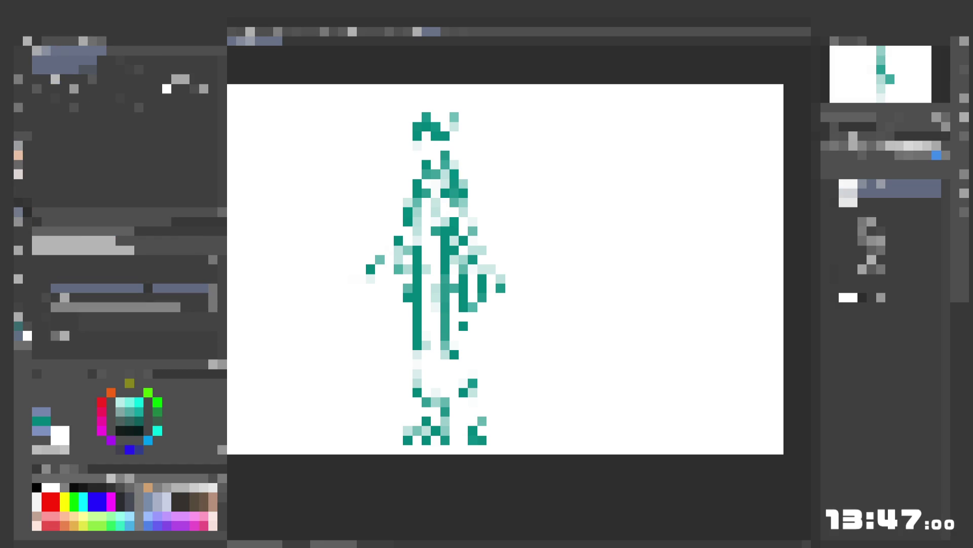
key("e")
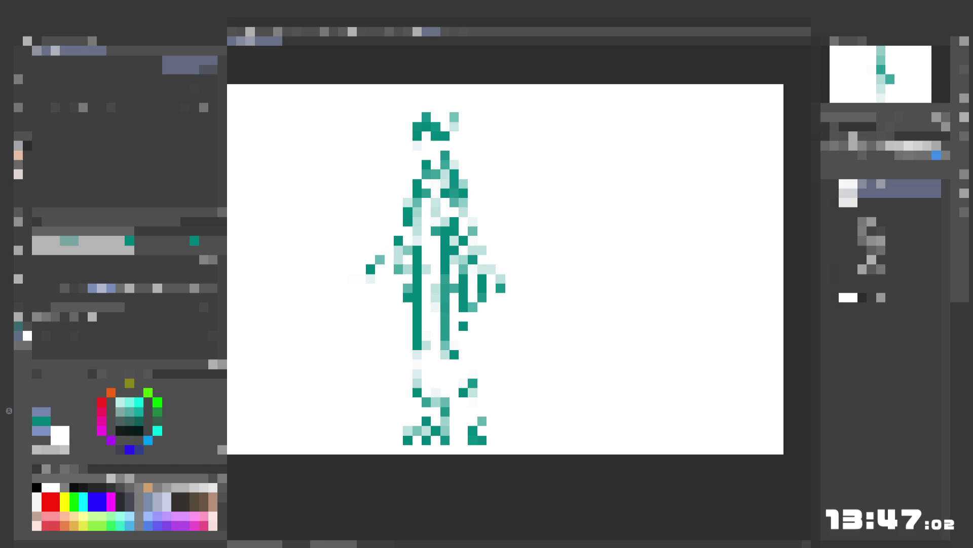
- Add a purple head pixel and two left-shoulder pixels, and darken teal runs on the right side
left_click(426, 127)
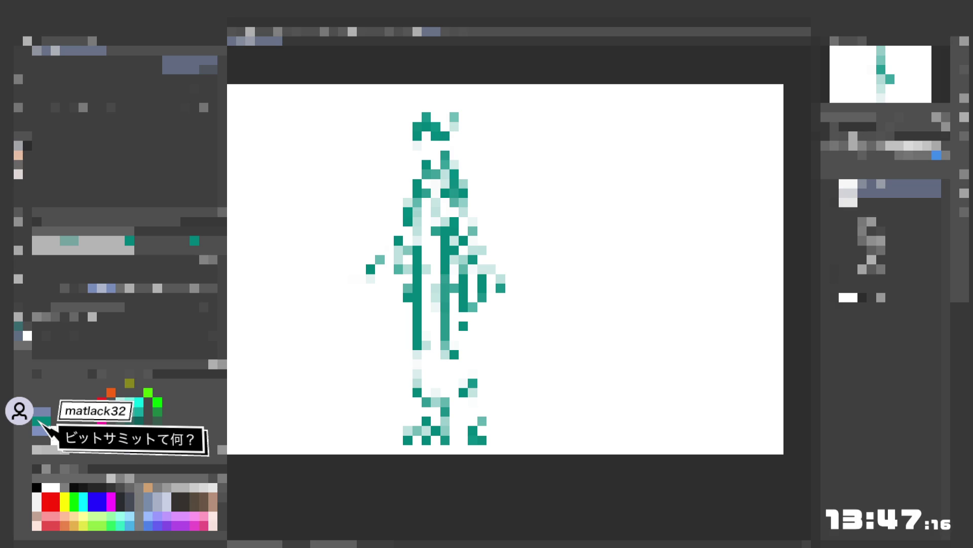
left_click_drag(417, 165, 418, 175)
left_click_drag(463, 260, 463, 270)
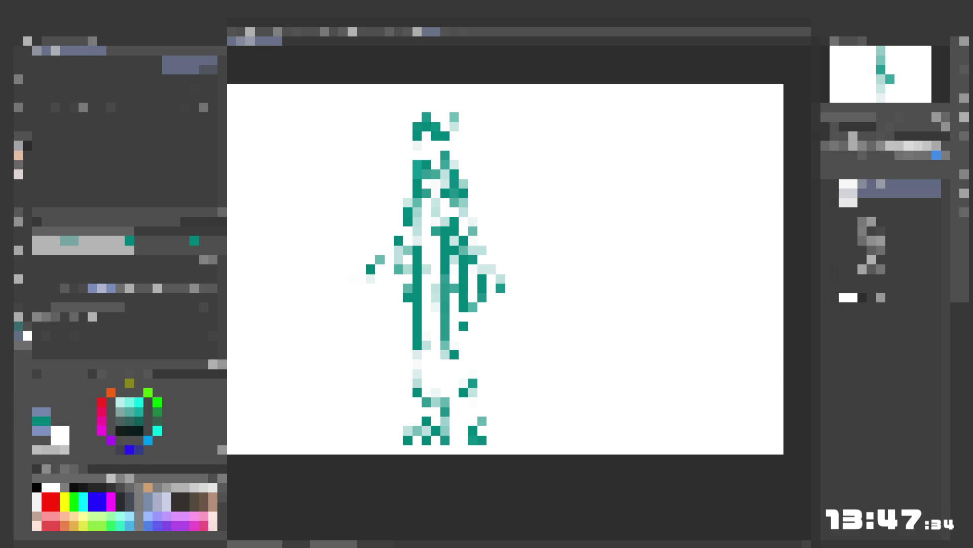
left_click(463, 174)
left_click_drag(463, 145, 463, 154)
left_click(463, 164)
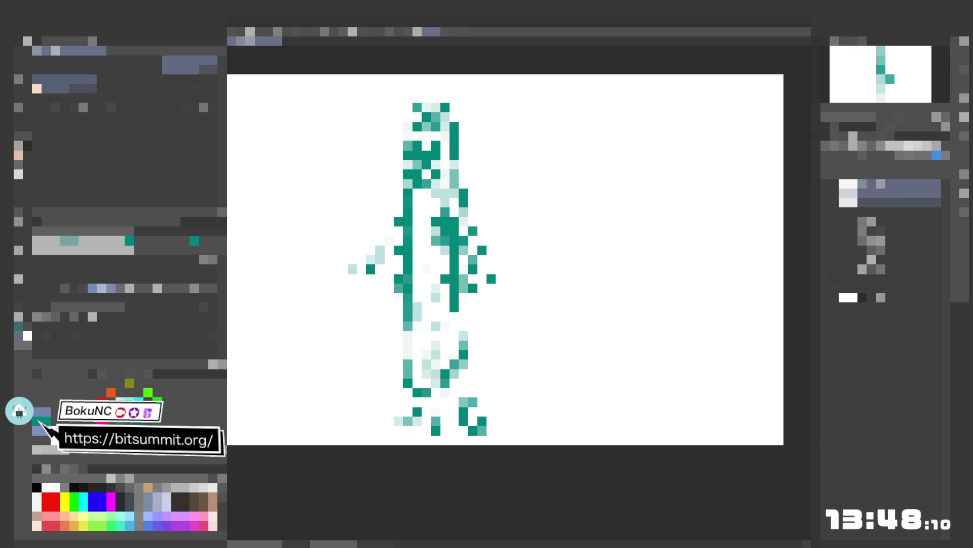
- Shift the teal pixel figure leftward across the canvas with Move Layer
mouse_move(454, 260)
left_mouse_down()
mouse_move(370, 259)
mouse_move(379, 259)
left_mouse_up()
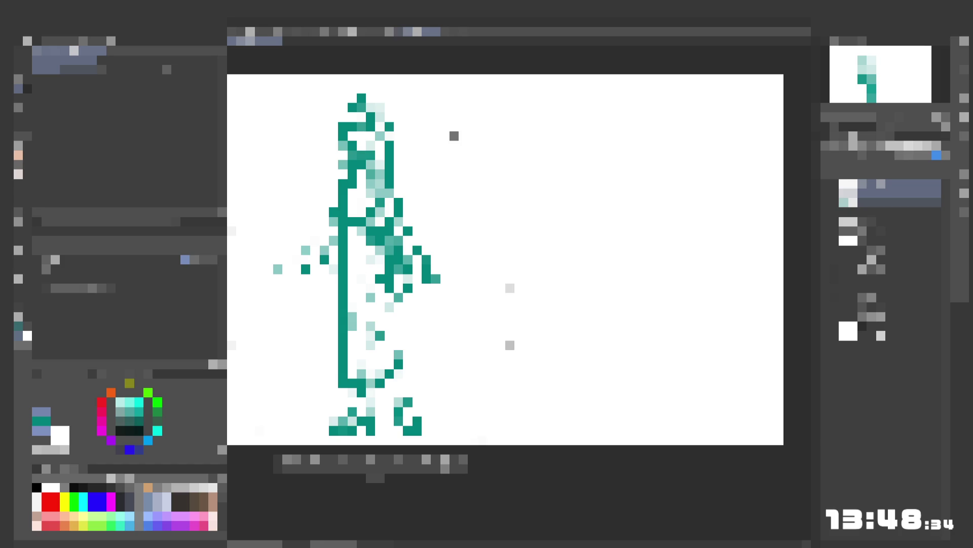
- Place a copy of the figure to its right, then step through the animation frames
mouse_move(451, 134)
left_mouse_down()
mouse_move(695, 152)
mouse_move(723, 212)
left_mouse_up()
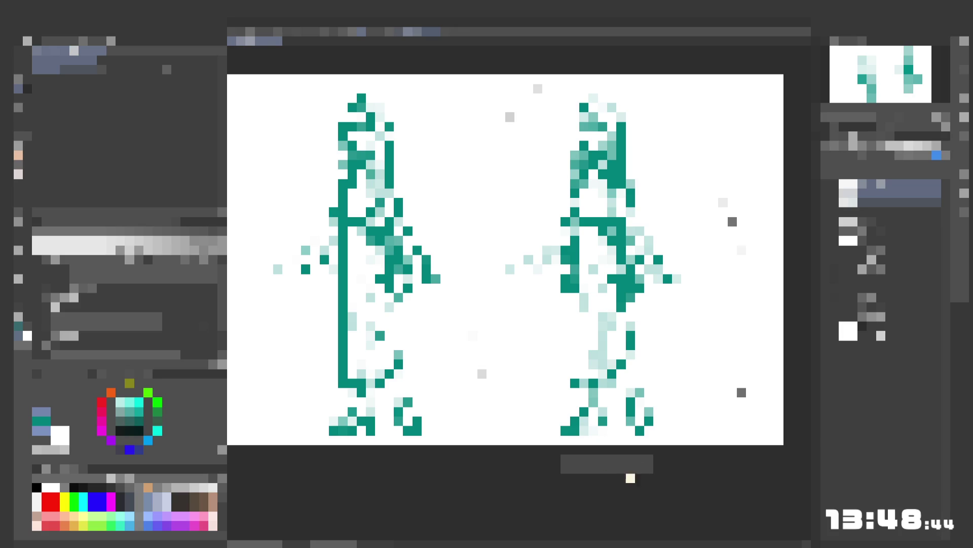
key("e")
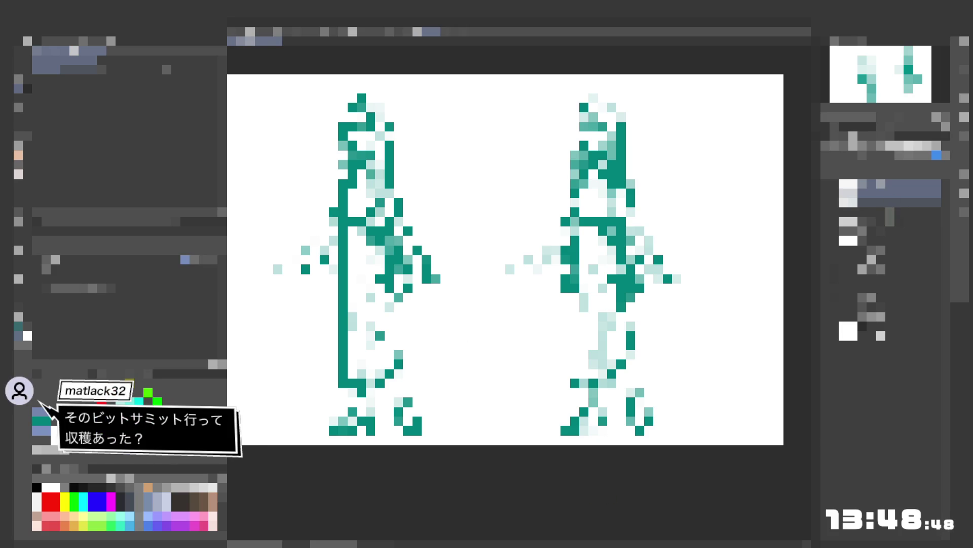
left_click(899, 93)
left_click(895, 94)
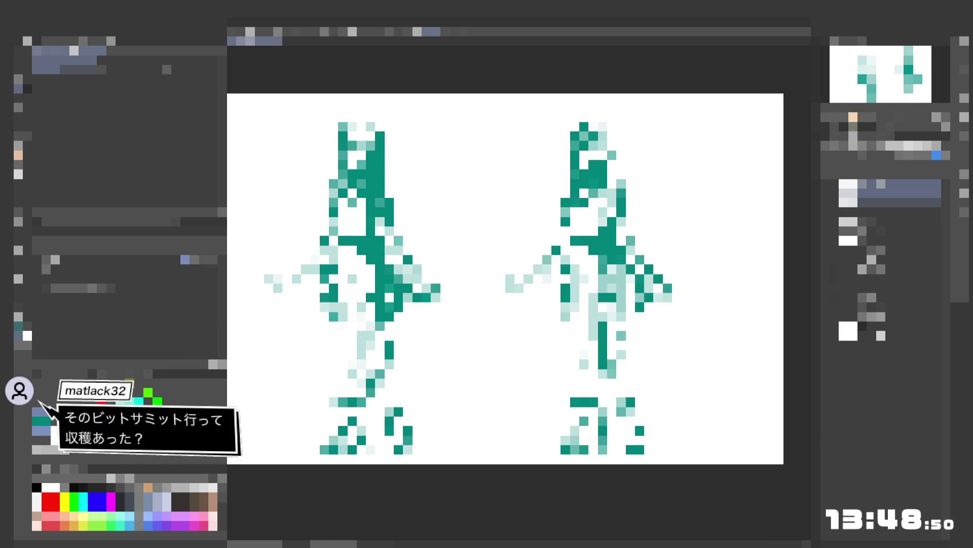
left_click(862, 76)
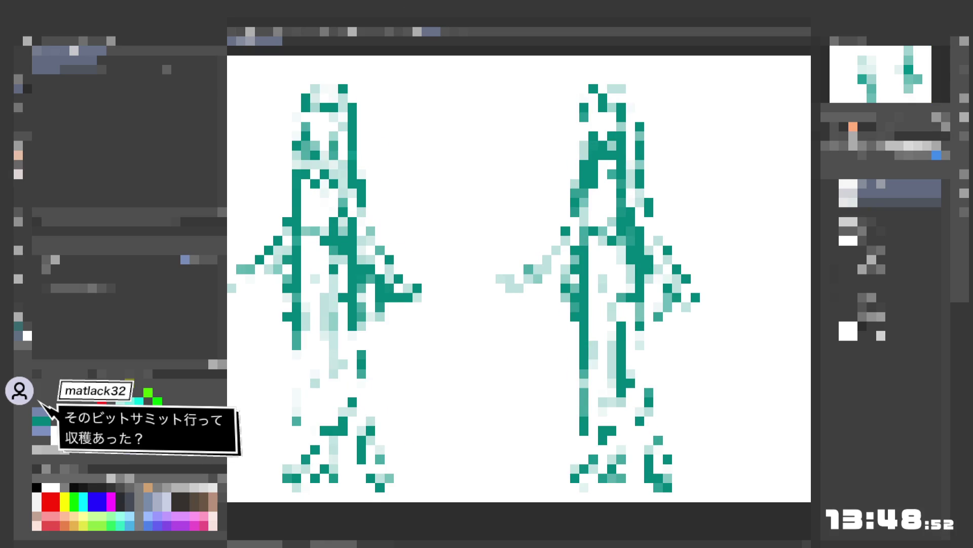
left_click(862, 99)
- Settle on a different pose and add a light teal pixel beside the right figure's arm
left_click(888, 102)
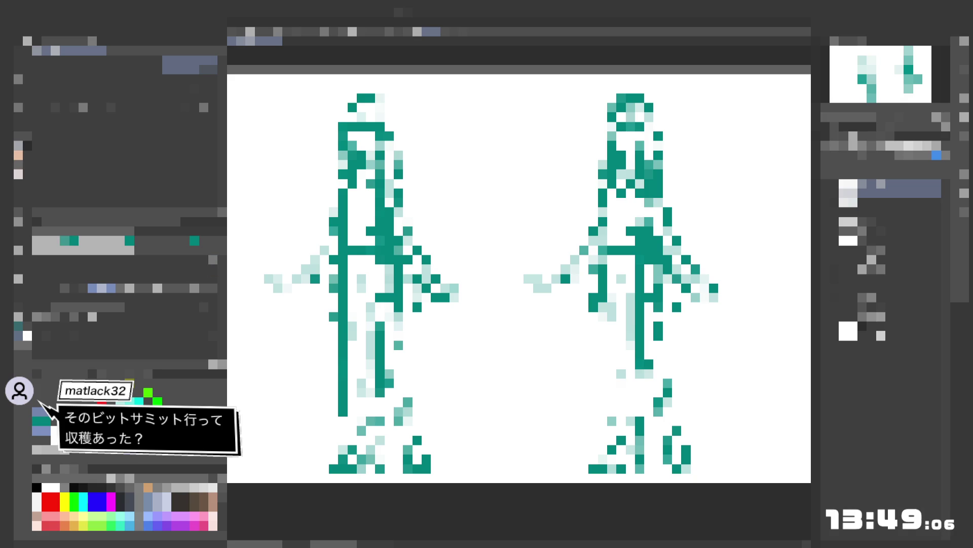
left_click(547, 287)
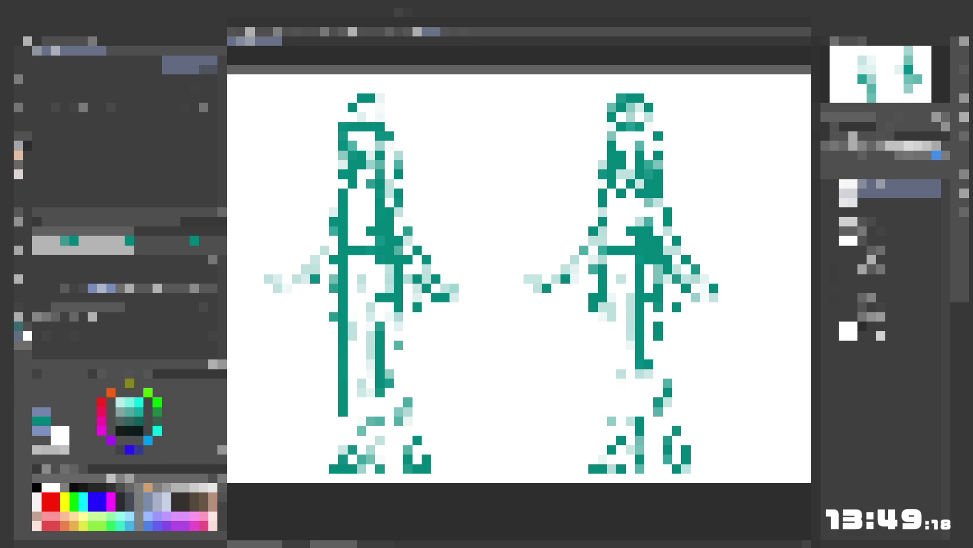
left_click(547, 279)
- Advance to the next frame, select the right figure's layer, and toggle its visibility to compare
key("Return")
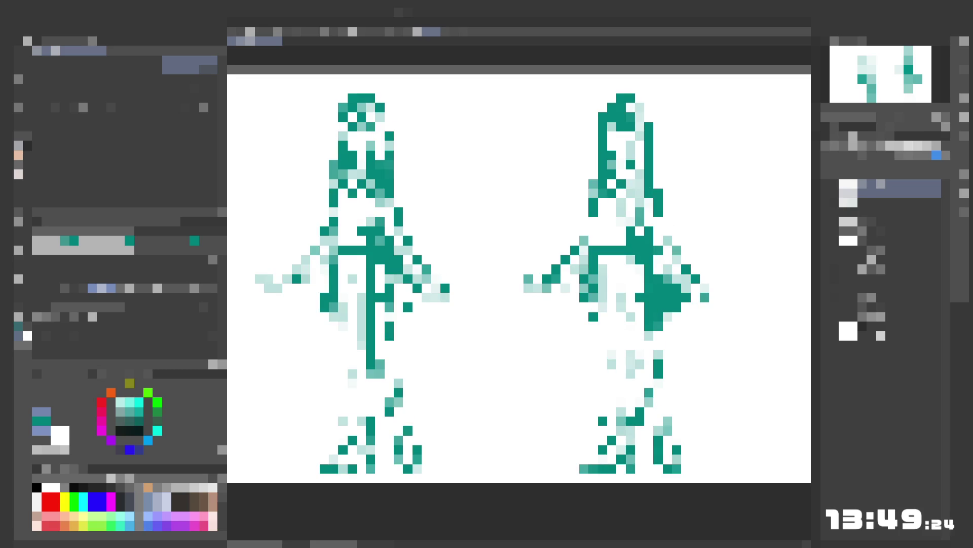
left_click(897, 217)
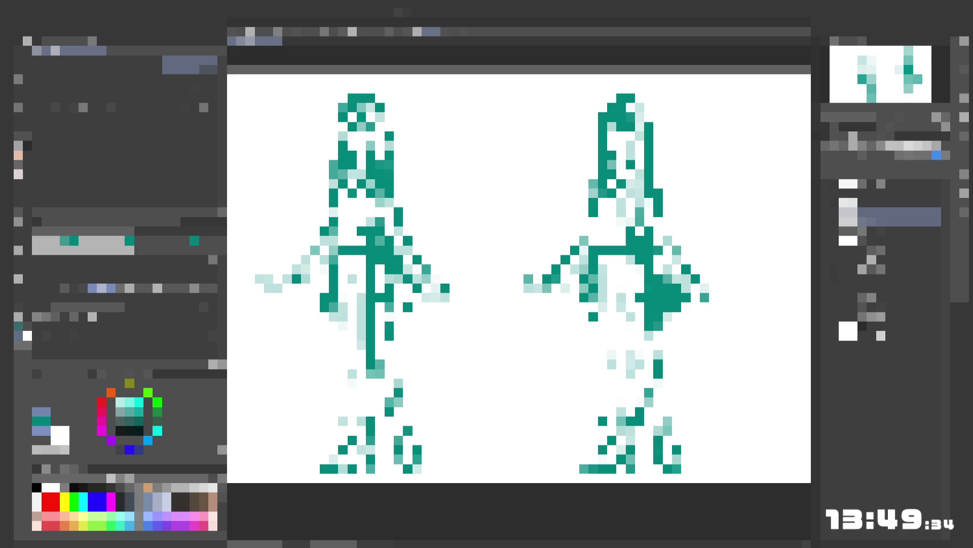
left_click(825, 197)
left_click(825, 197)
left_click(887, 198)
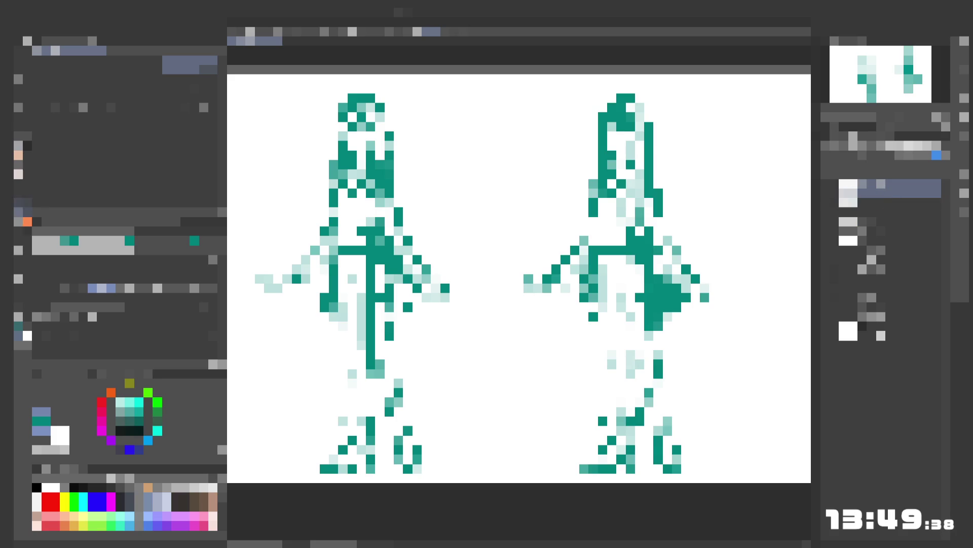
- Darken two pixels on the right figure's face, then hide its layer to compare
left_click(28, 222)
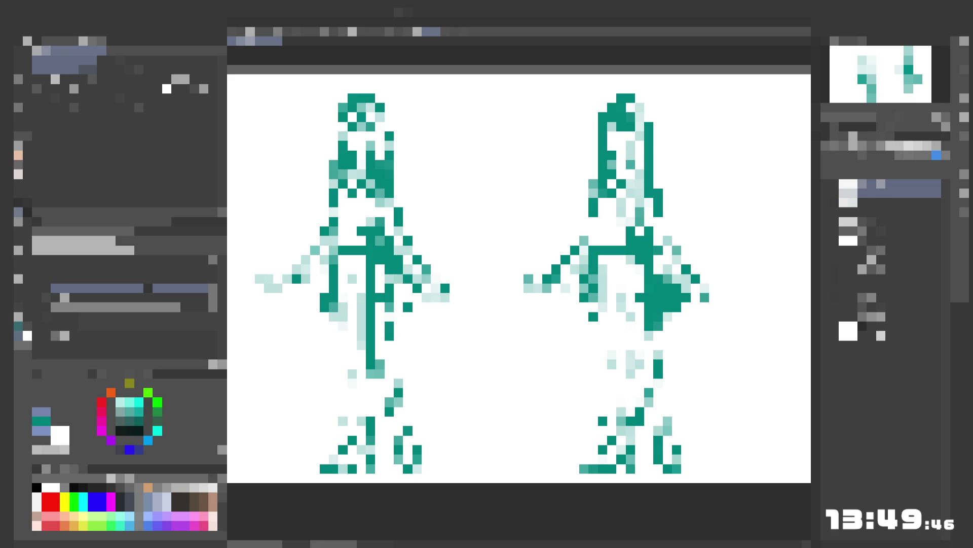
left_click(23, 147)
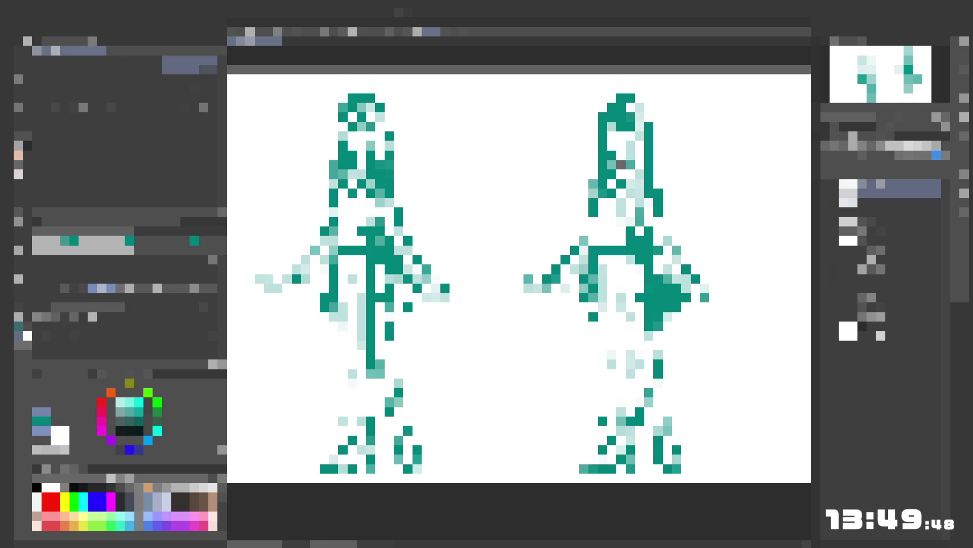
left_click(631, 156)
left_click(621, 165)
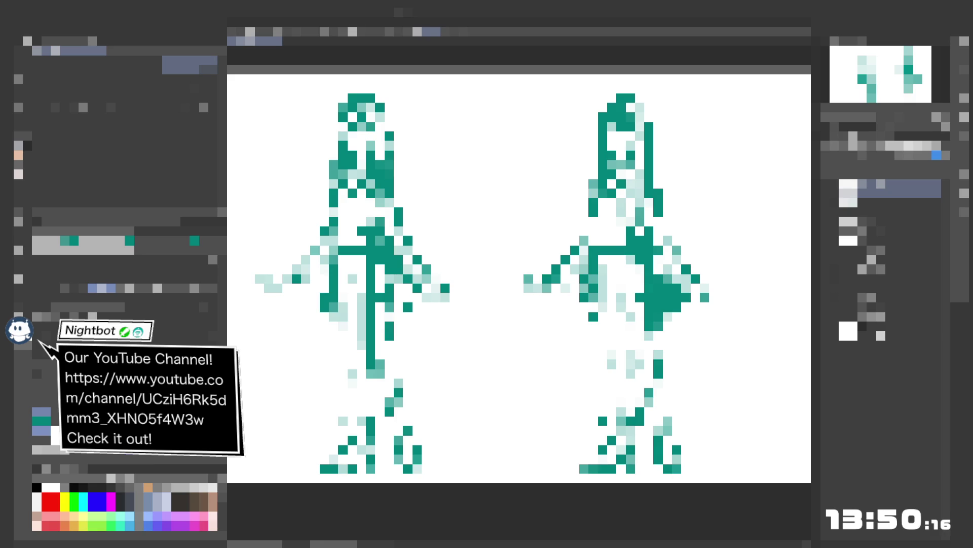
left_click(825, 192)
- Show the right figure's layer again and add dark and light teal pixels to its leg
left_click(826, 193)
key("e")
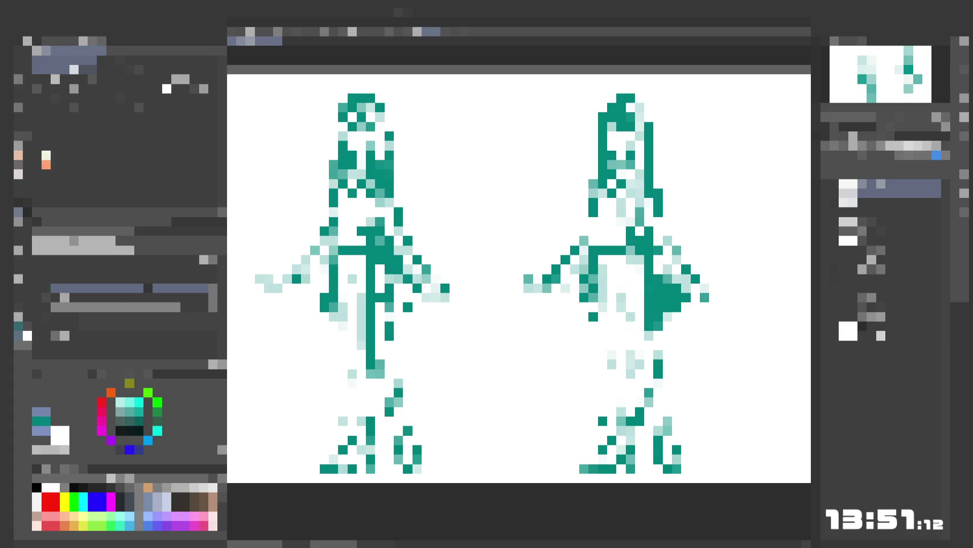
left_click(27, 146)
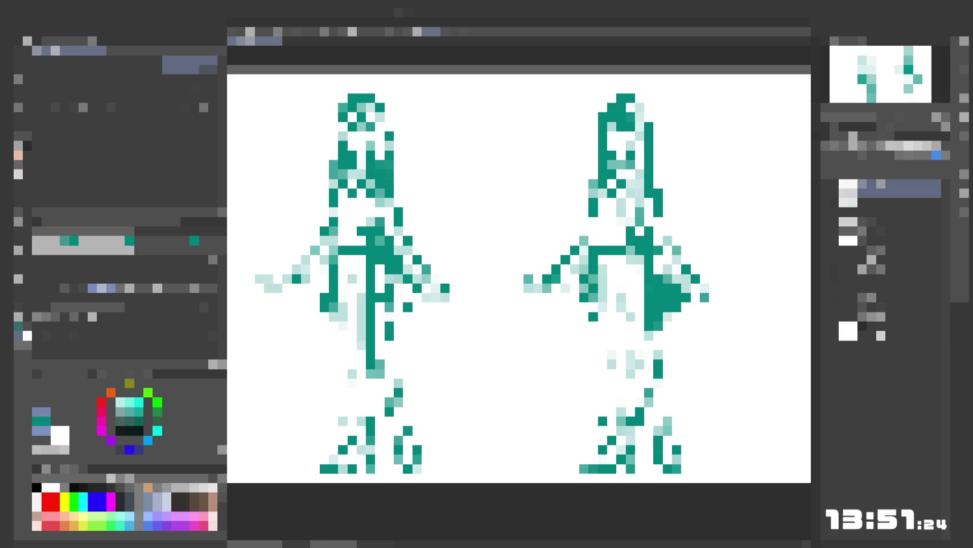
left_click(668, 411)
left_click(649, 420)
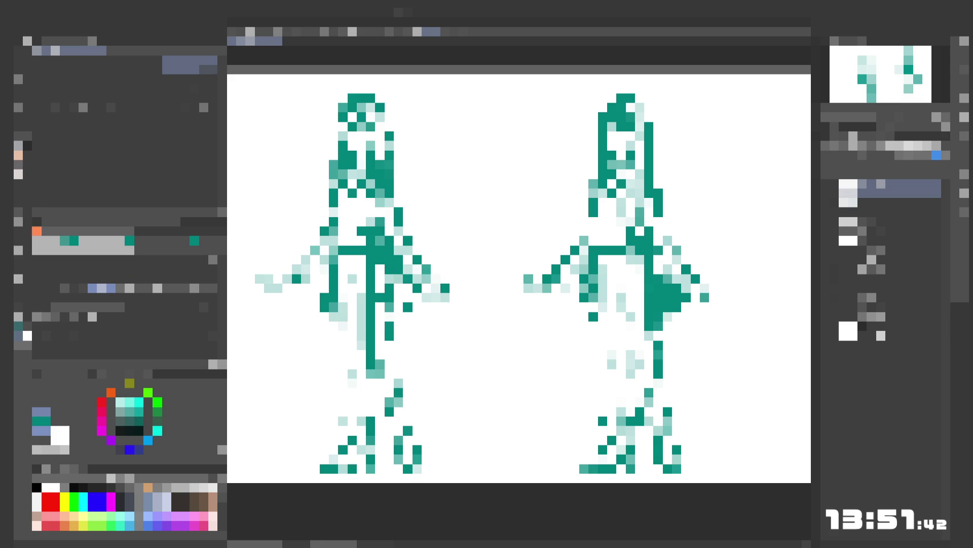
- Fill a vertical run of teal pixels on the right figure's torso
left_click(25, 220)
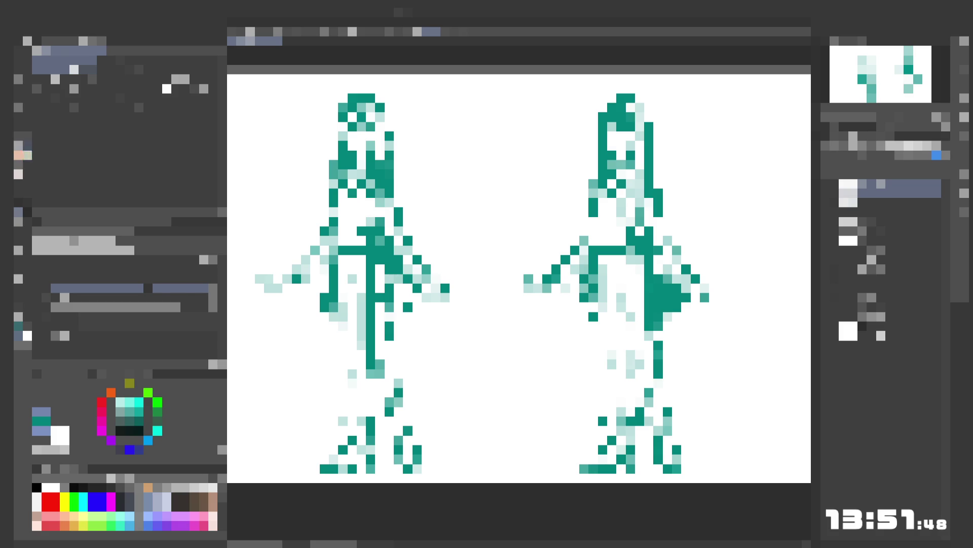
key("e")
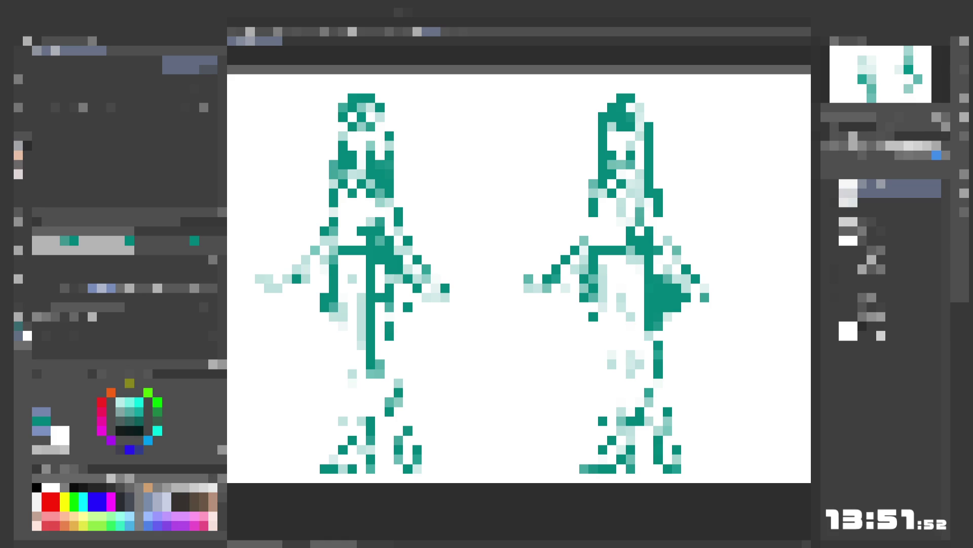
left_click_drag(640, 283, 639, 321)
- Extend the dark teal patch on the torso and add teal pixels down the skirt
left_click(640, 288)
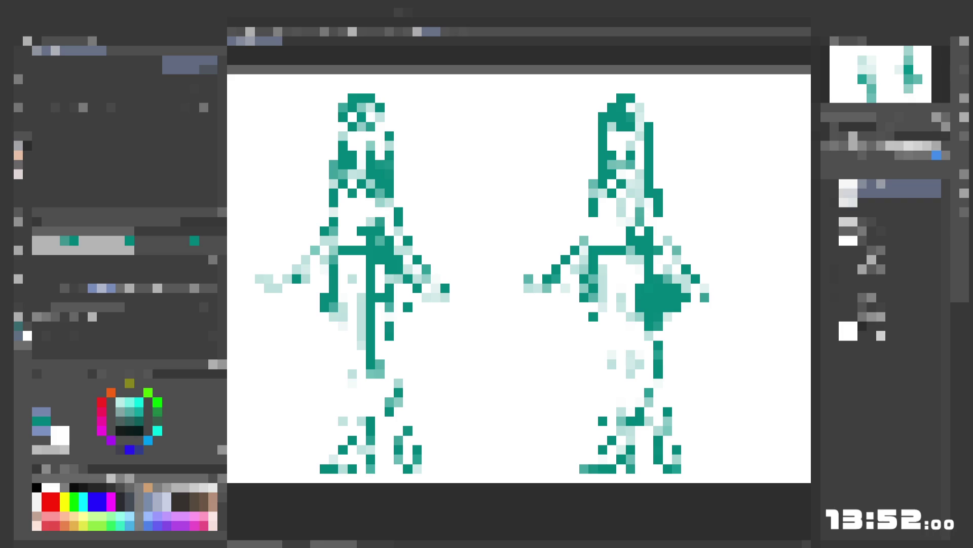
left_click(18, 211)
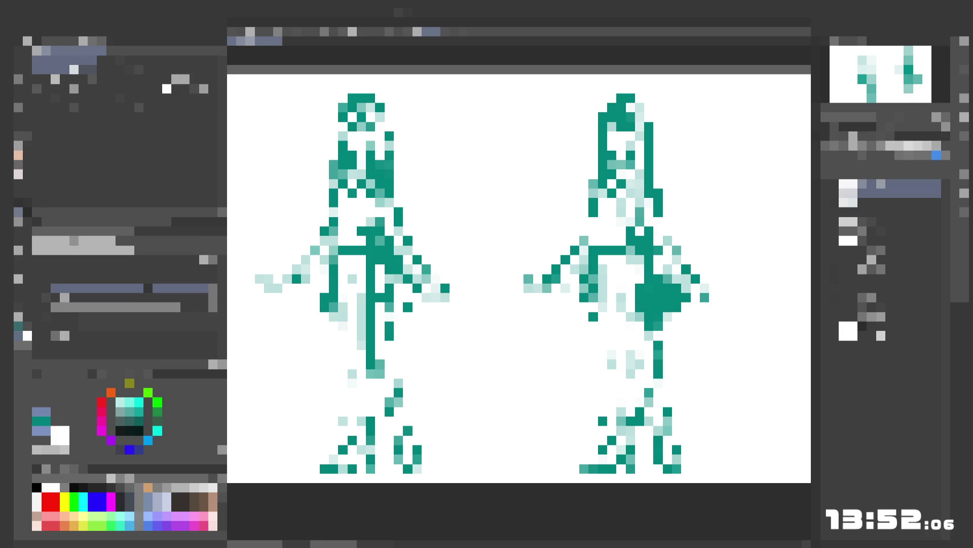
left_click(23, 152)
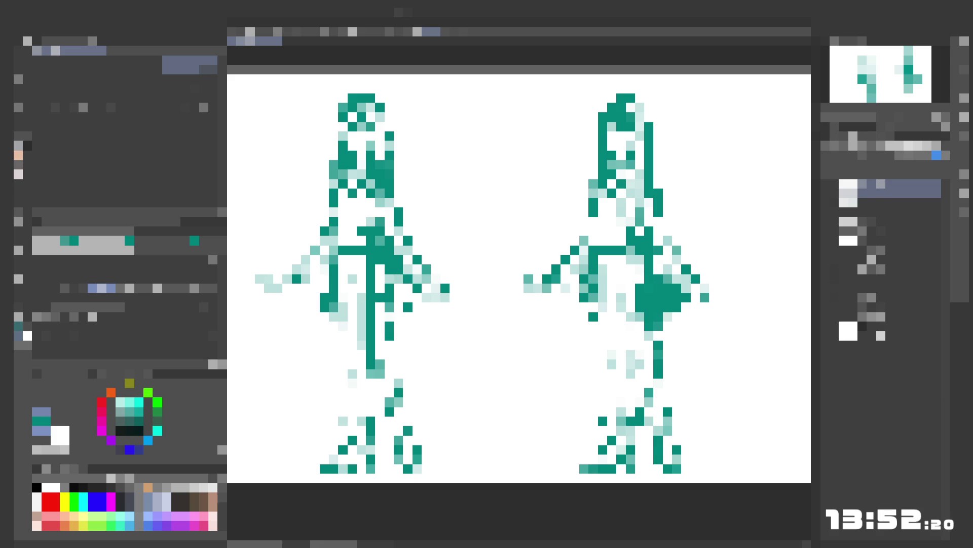
left_click_drag(640, 314, 640, 355)
left_click(640, 402)
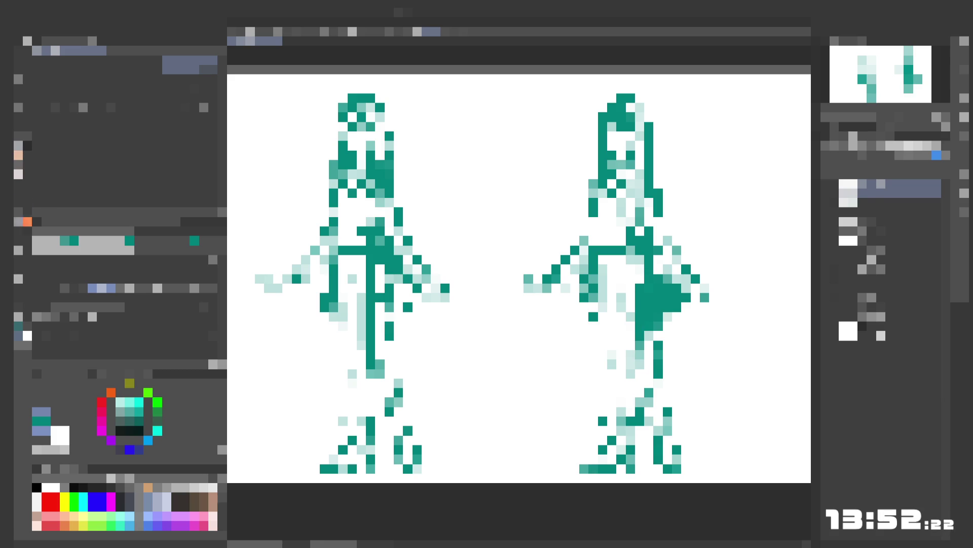
- Lighten and erase mid-teal skirt pixels, then draw a vertical teal line down the figure
left_click(23, 212)
key("e")
left_click(640, 288)
left_click(640, 297)
left_click_drag(640, 288, 640, 317)
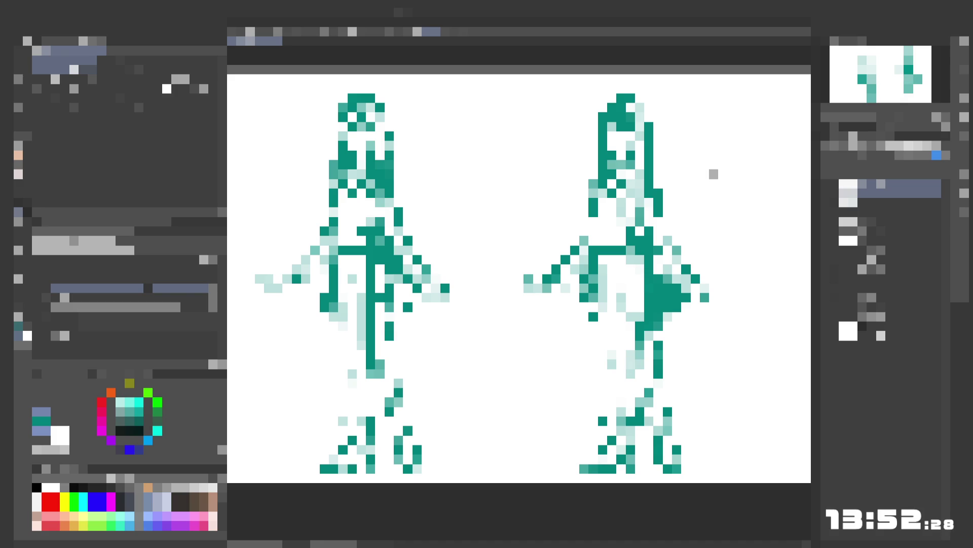
left_click(23, 165)
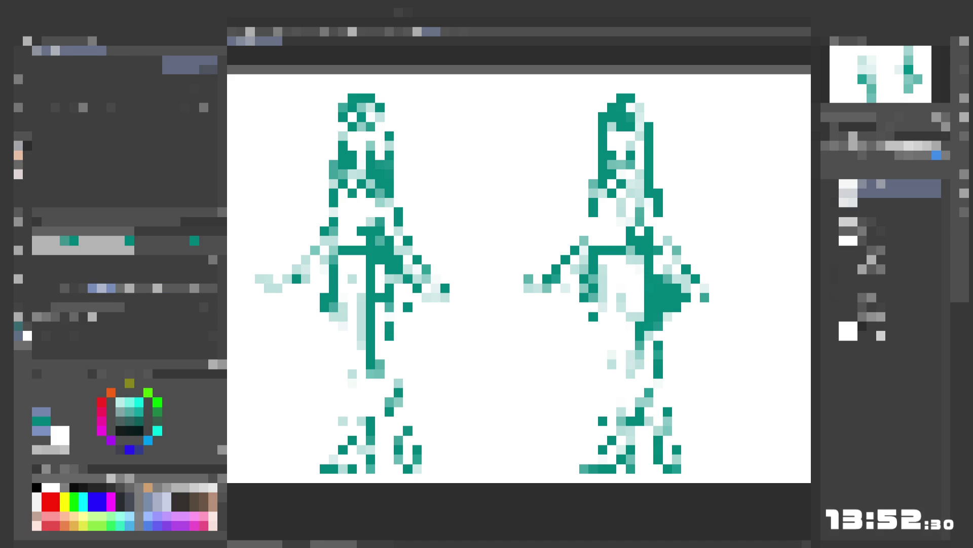
left_click_drag(640, 304, 640, 402)
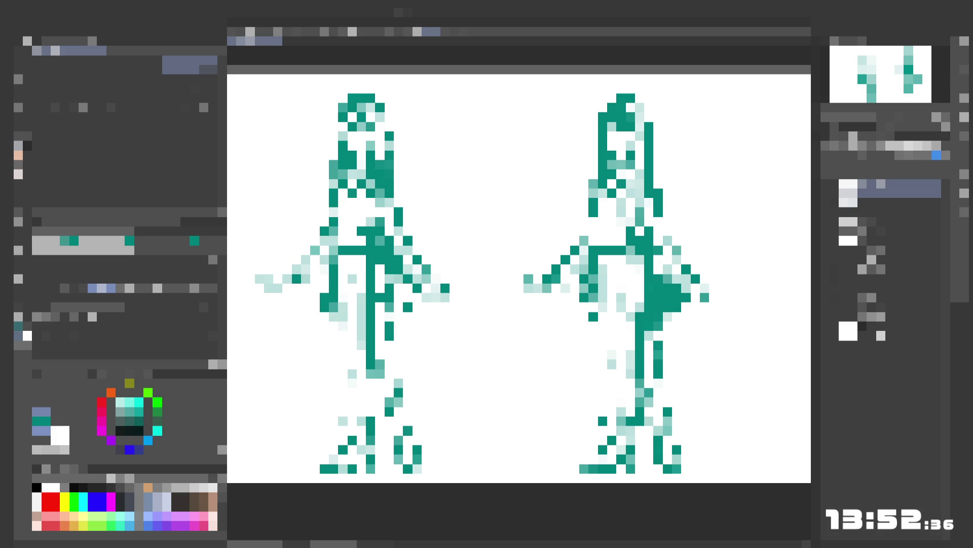
- Paint dark teal pixels just left of the right figure's waist
left_click(565, 307)
left_click(566, 288)
left_click(566, 298)
left_click(575, 298)
left_click(575, 298)
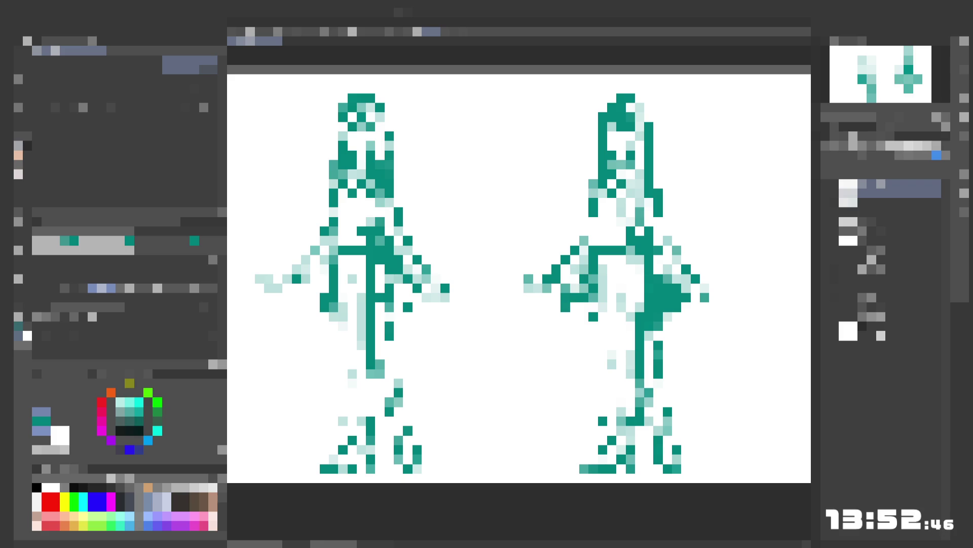
- Erase stray pixels around the right figure's waist and arm
left_click(22, 215)
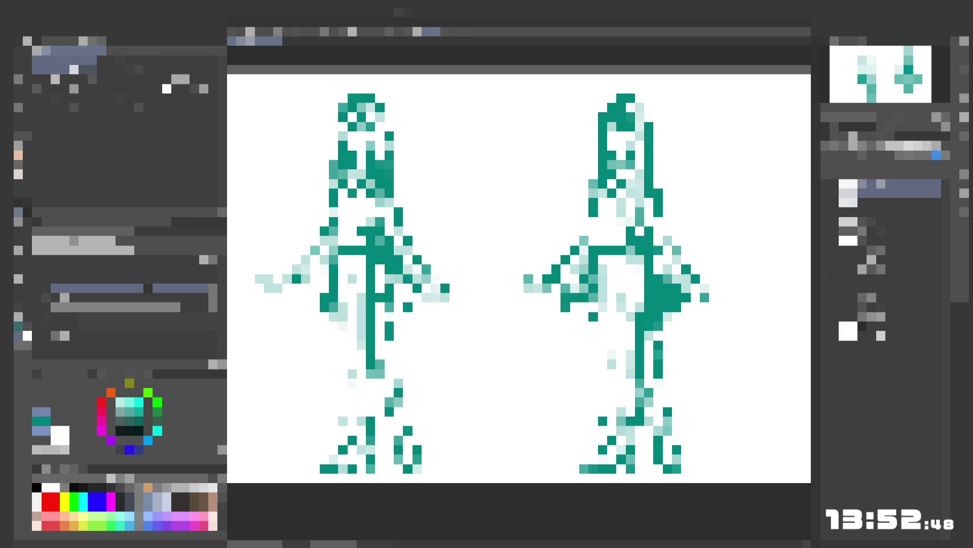
left_click(584, 269)
left_click(575, 298)
left_click(585, 284)
left_click(593, 259)
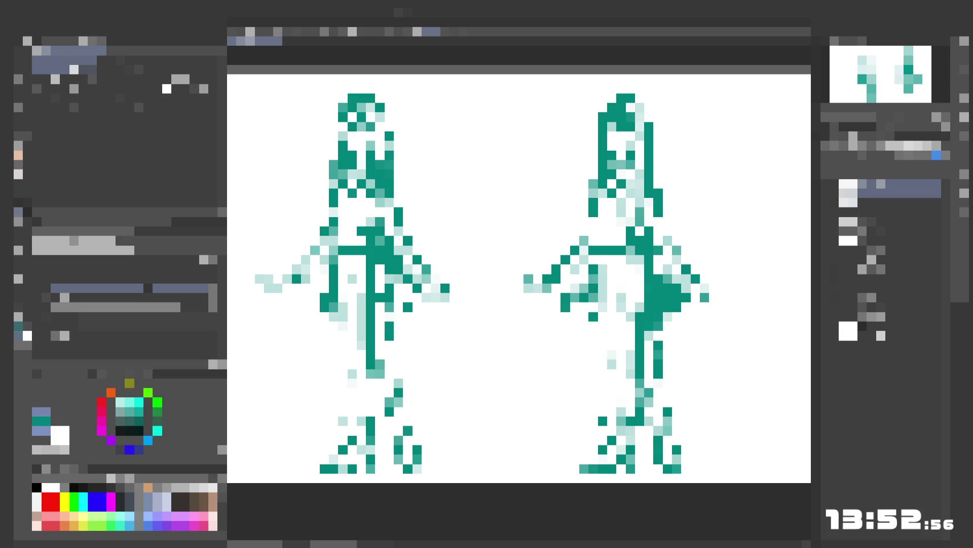
- Re-darken pixels along the right figure's body and left arm
left_click(25, 154)
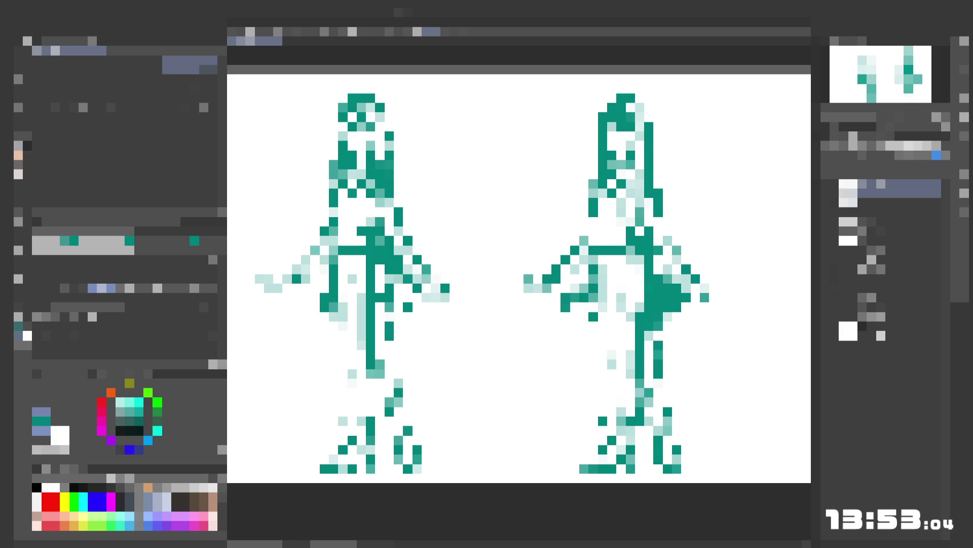
left_click(659, 250)
left_click(668, 278)
left_click(677, 317)
left_click(594, 240)
left_click(594, 259)
left_click(584, 279)
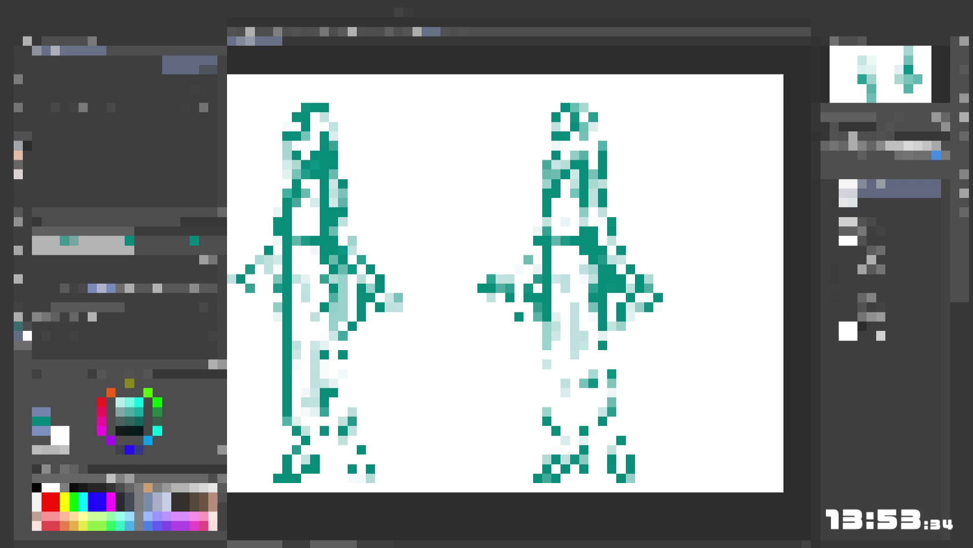
left_click(19, 212)
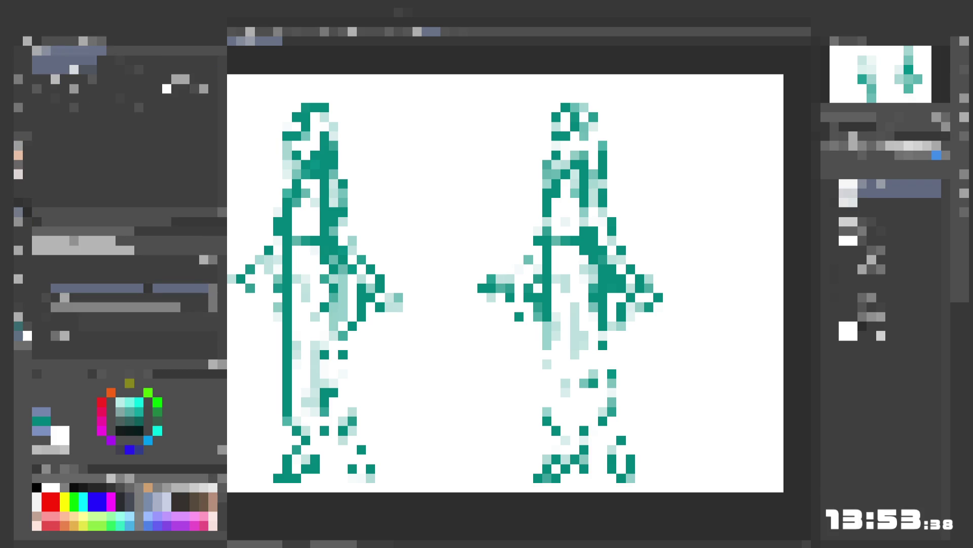
left_click(23, 151)
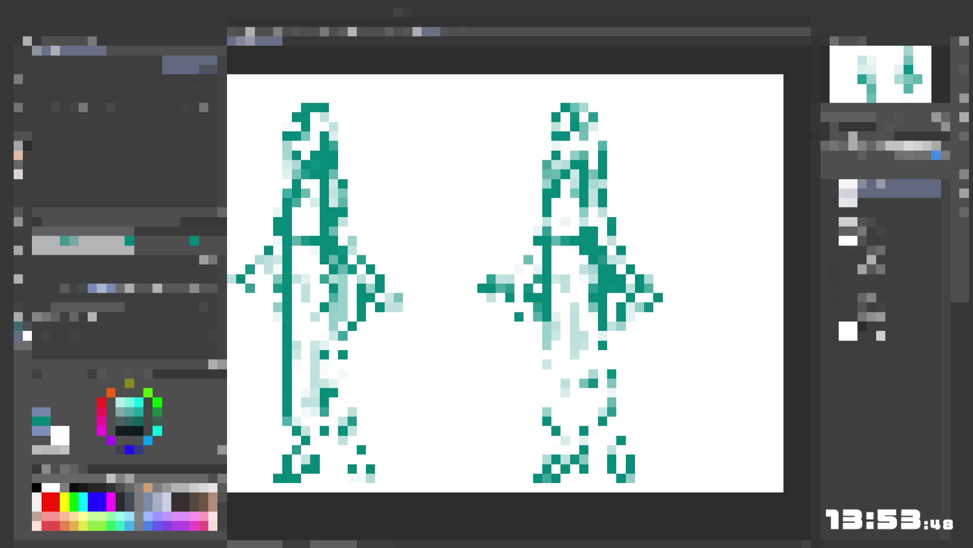
key("e")
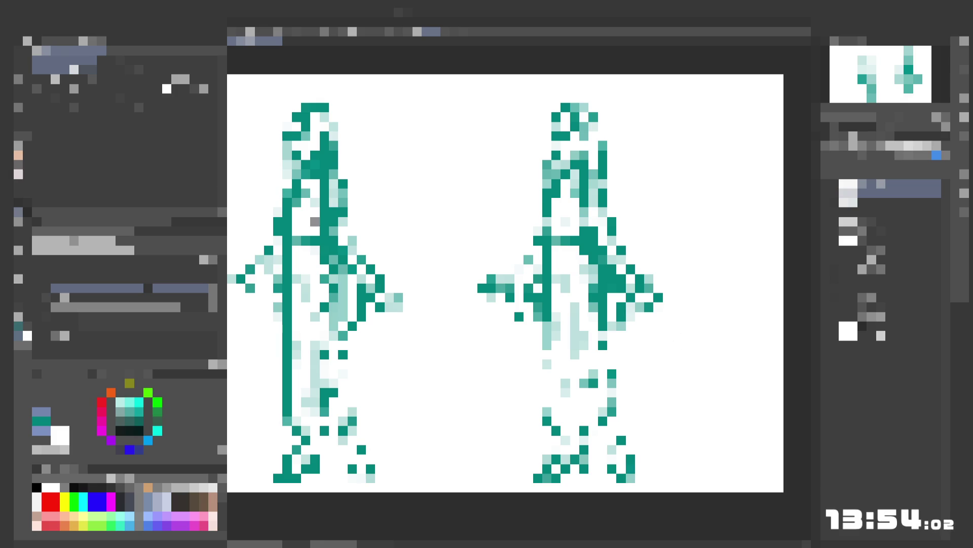
key("e")
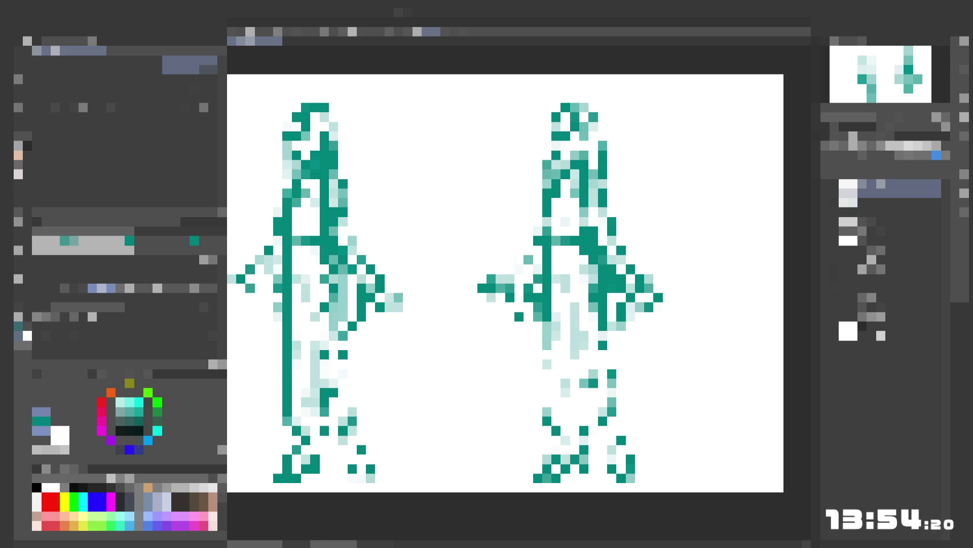
key("e")
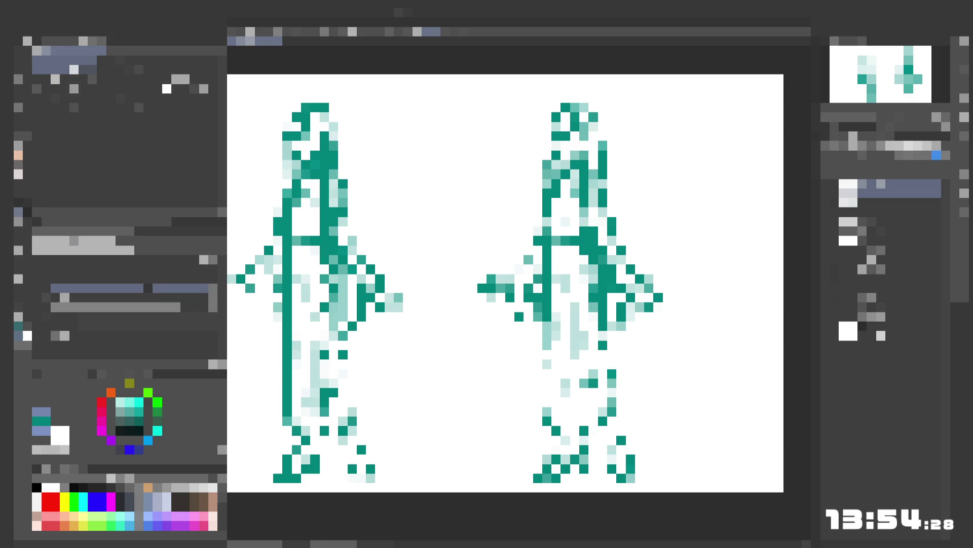
key("e")
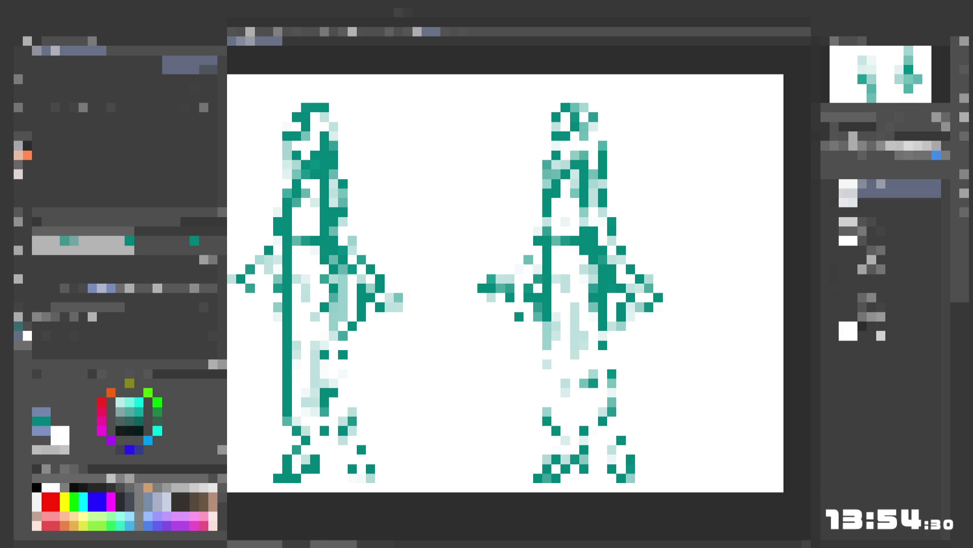
key("p")
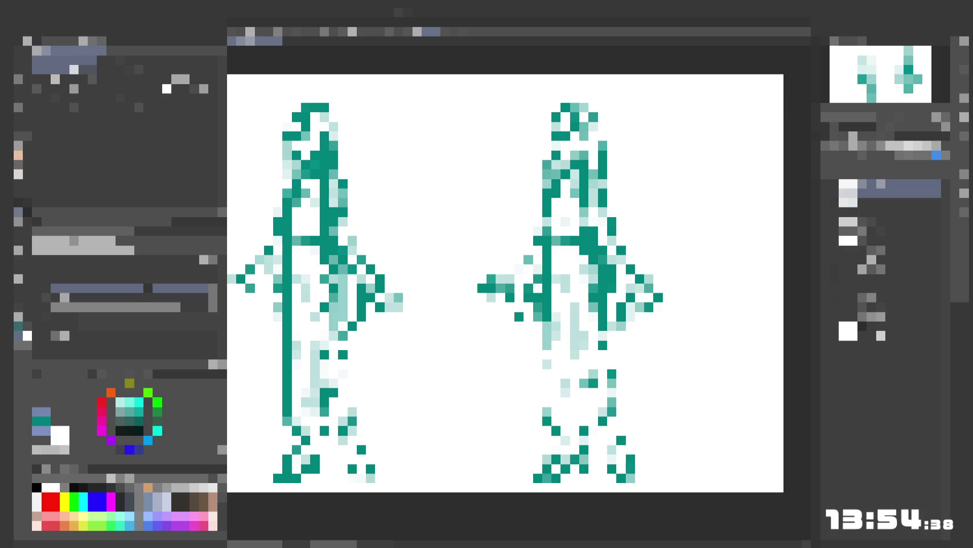
key("e")
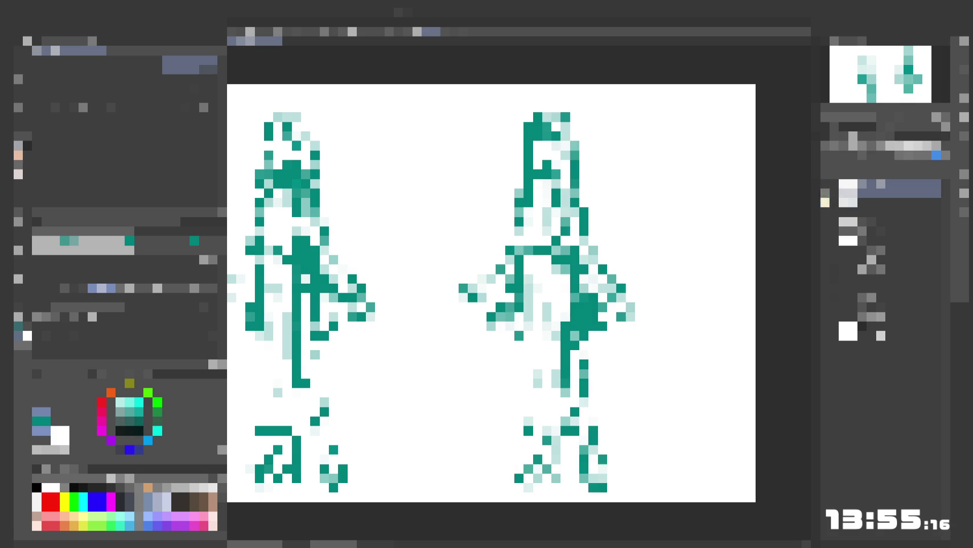
- Hide and reshow the right figure's layer to compare the two figures
left_click(825, 202)
left_click(825, 203)
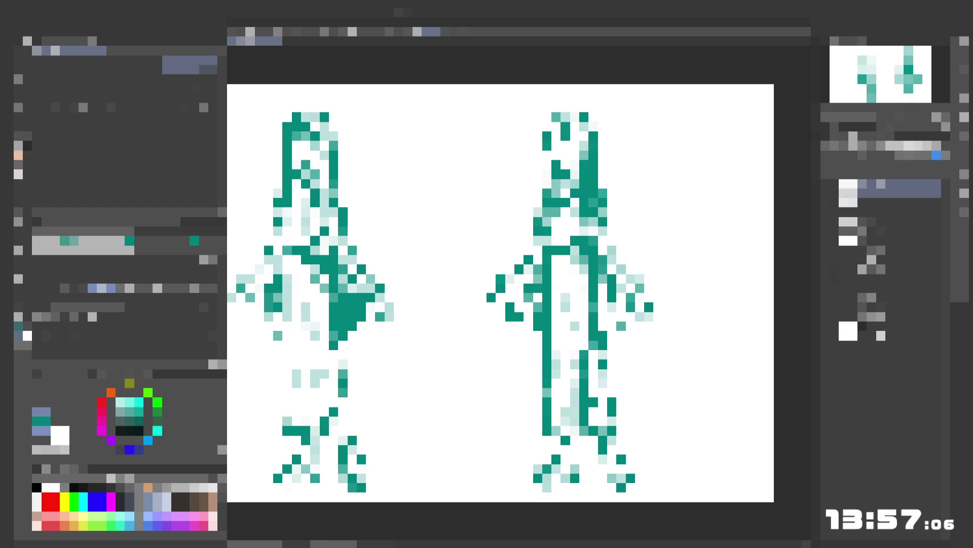
- Undo a stray dark red pixel and add dark and light teal pixels beside the left figure's head
left_click(556, 117)
key("ctrl+z")
left_click_drag(370, 118, 370, 126)
left_click(371, 127)
left_click(371, 146)
left_click(380, 146)
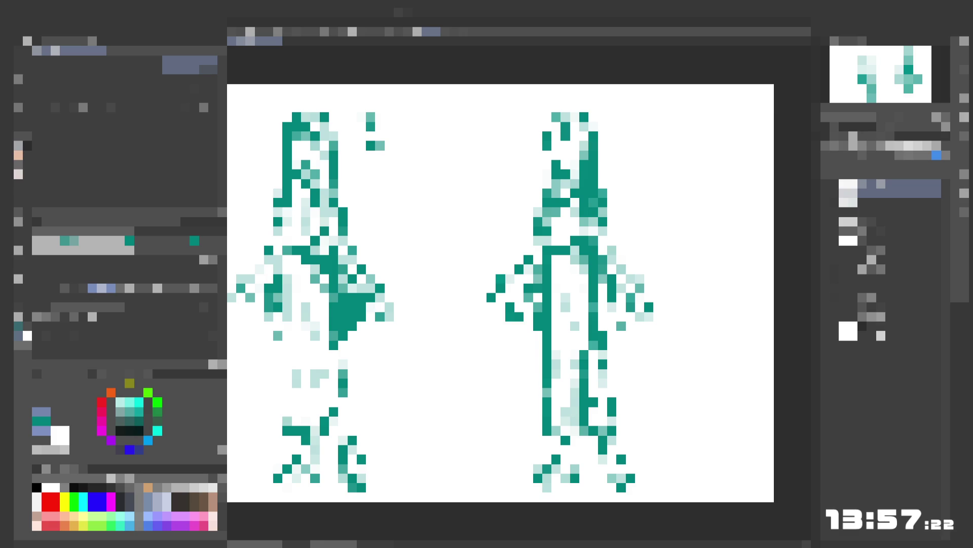
- Place a small teal block with faint pixels extending it near the canvas's top-right corner
left_click_drag(658, 97, 667, 107)
left_click(677, 107)
left_click(686, 98)
left_click(695, 107)
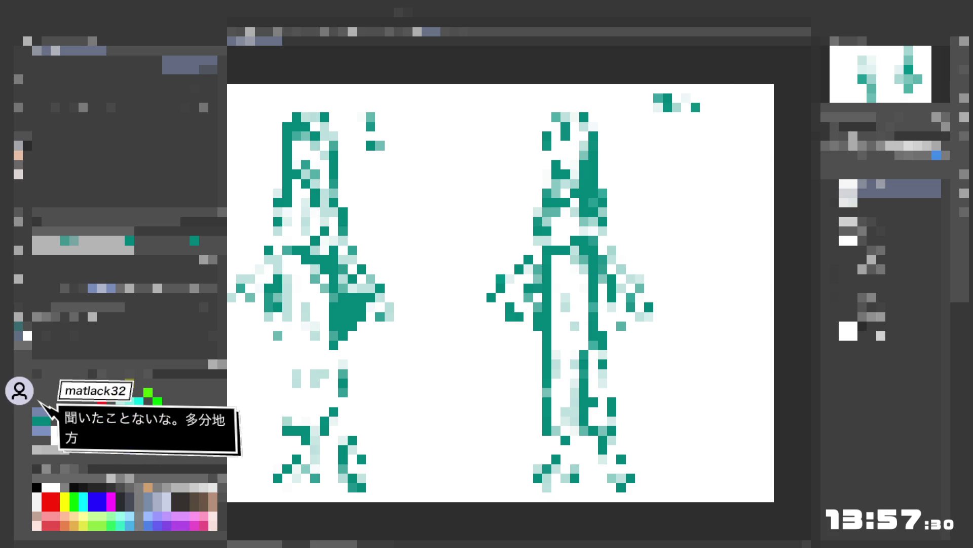
left_click(704, 107)
left_click(723, 98)
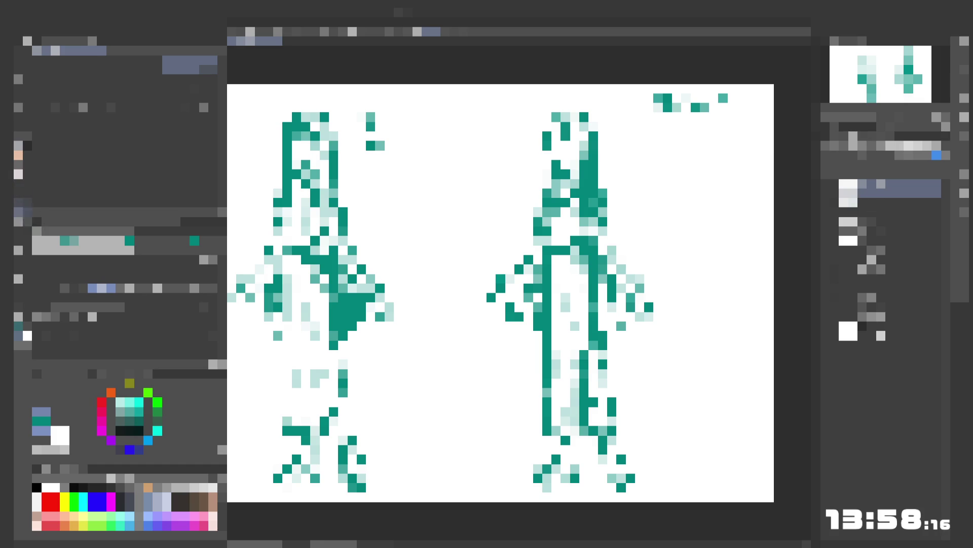
- Rework the right figure's head, erasing dark pixels and re-adding dark and light teal ones
left_click(18, 212)
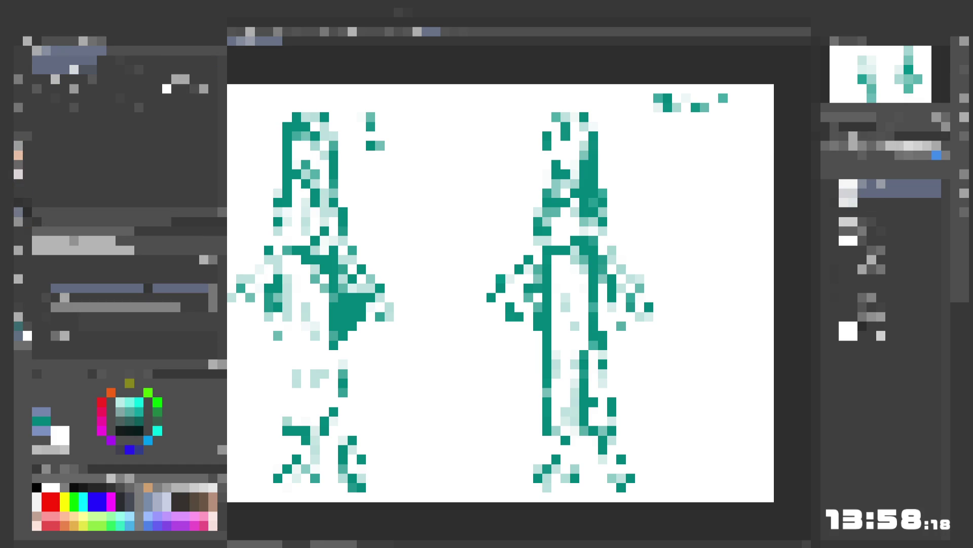
left_click(565, 127)
left_click(566, 136)
left_click(21, 146)
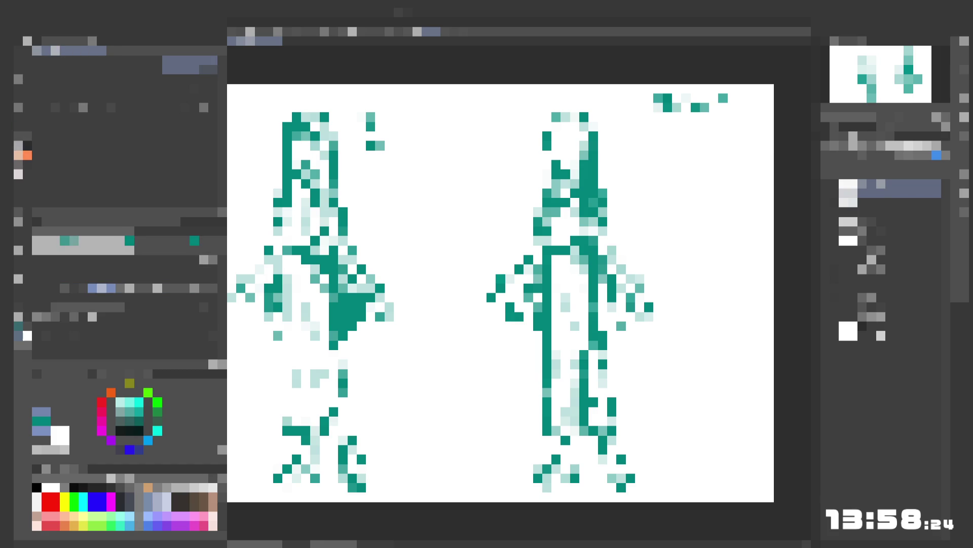
left_click(556, 127)
left_click(575, 146)
left_click(575, 136)
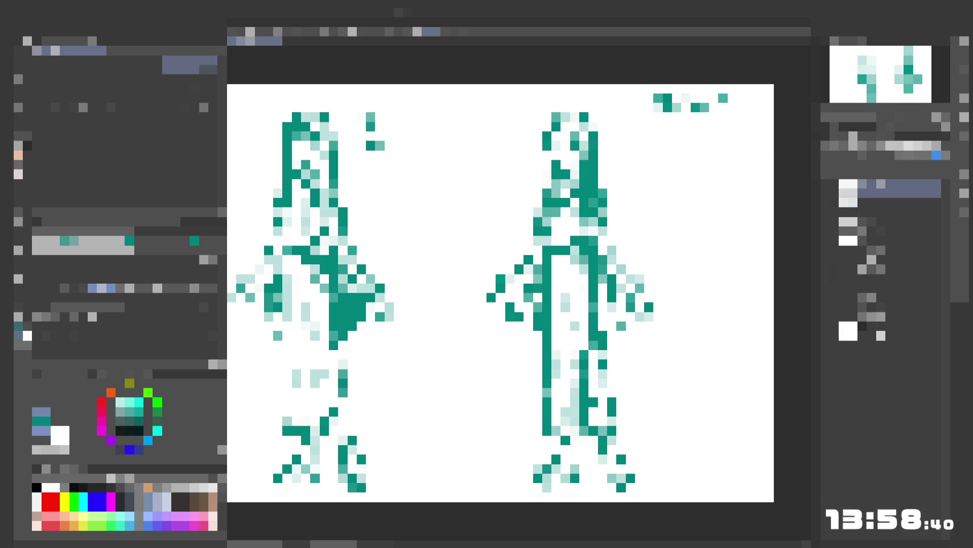
left_click(18, 212)
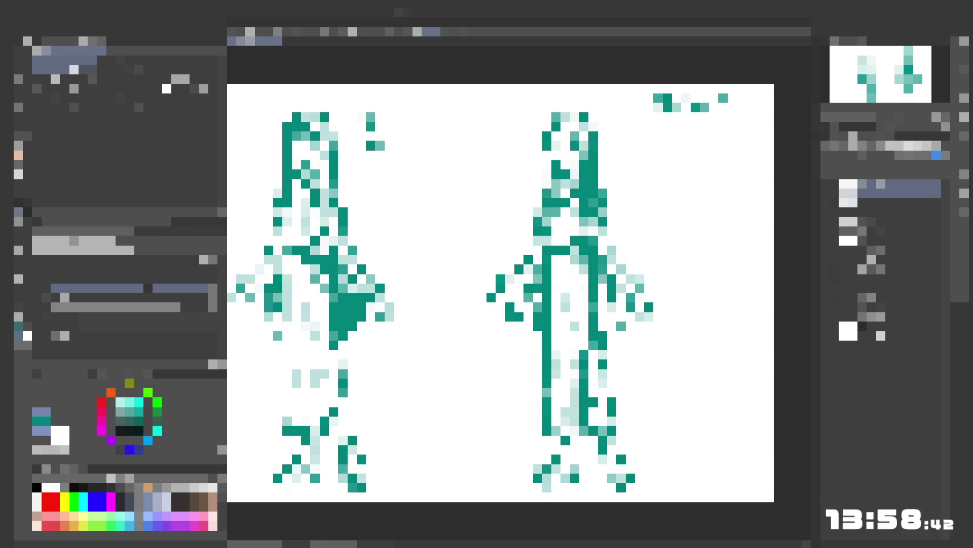
left_click(556, 127)
left_click(20, 147)
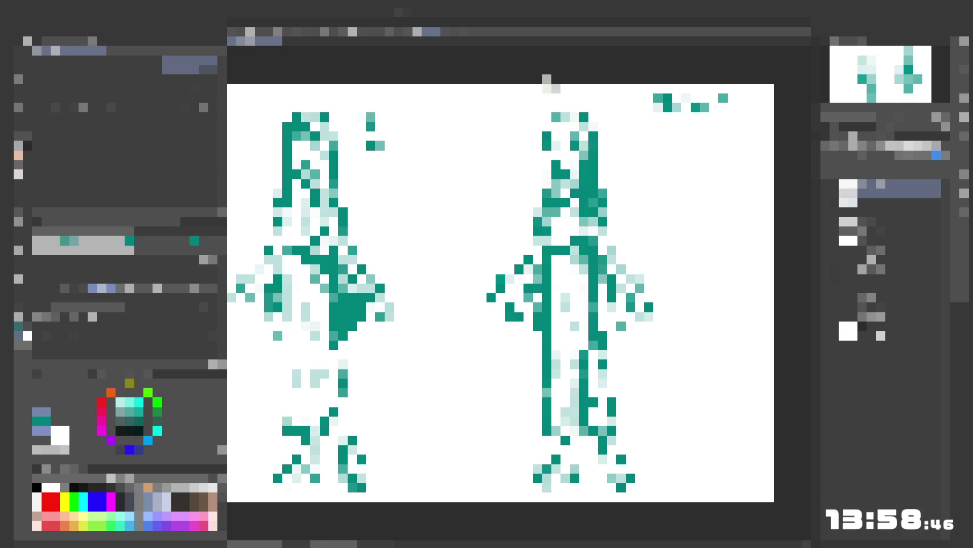
left_click(555, 127)
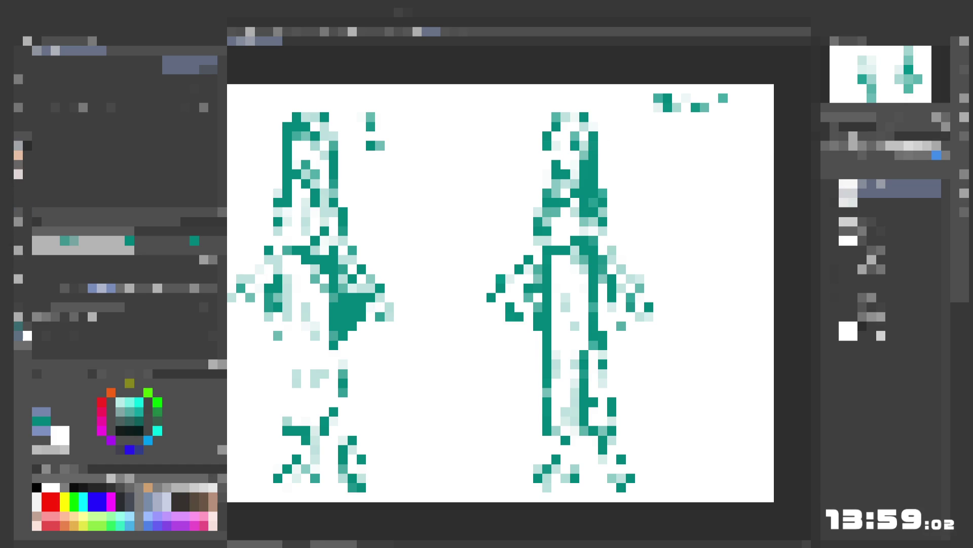
- Switch between Eraser and Pen, then paint a pale teal pixel on the right figure
left_click(18, 212)
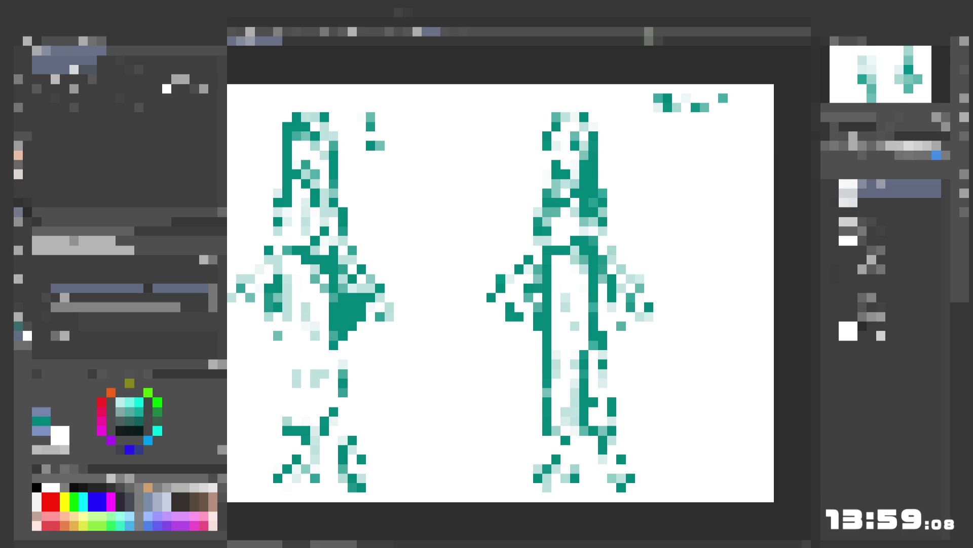
left_click(18, 147)
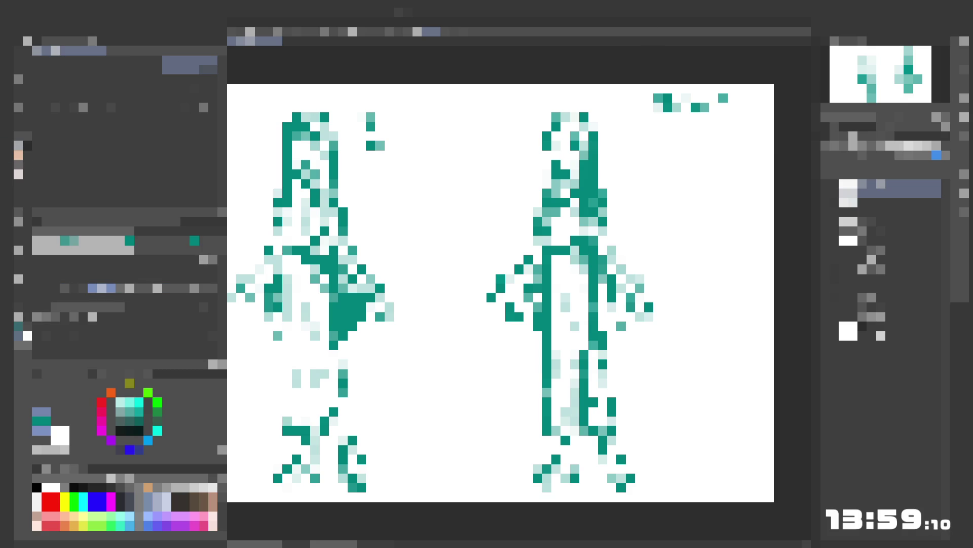
left_click(21, 214)
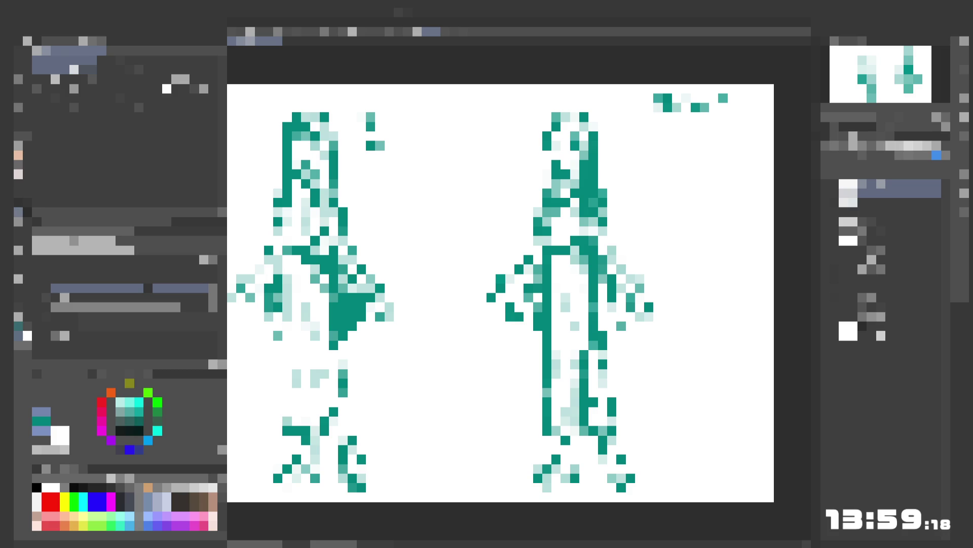
left_click(27, 152)
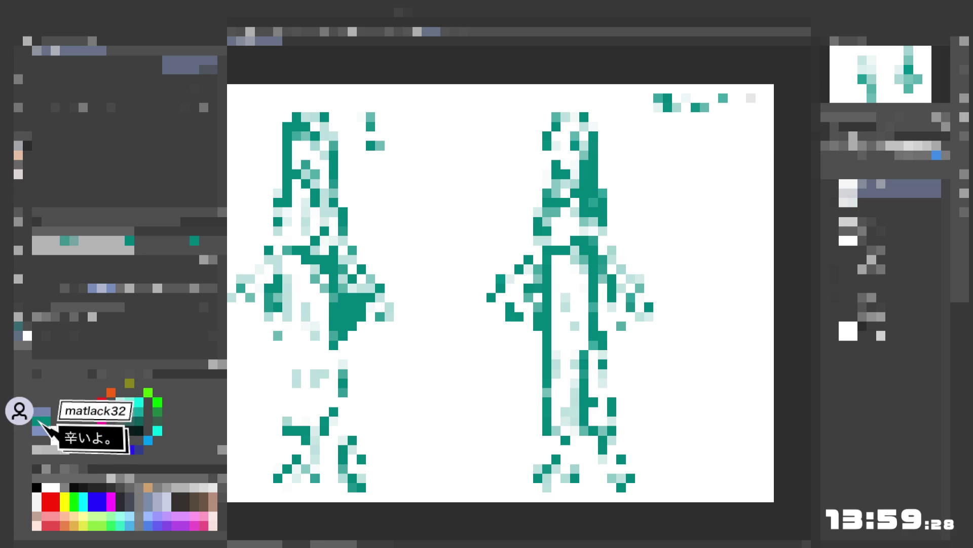
left_click(22, 217)
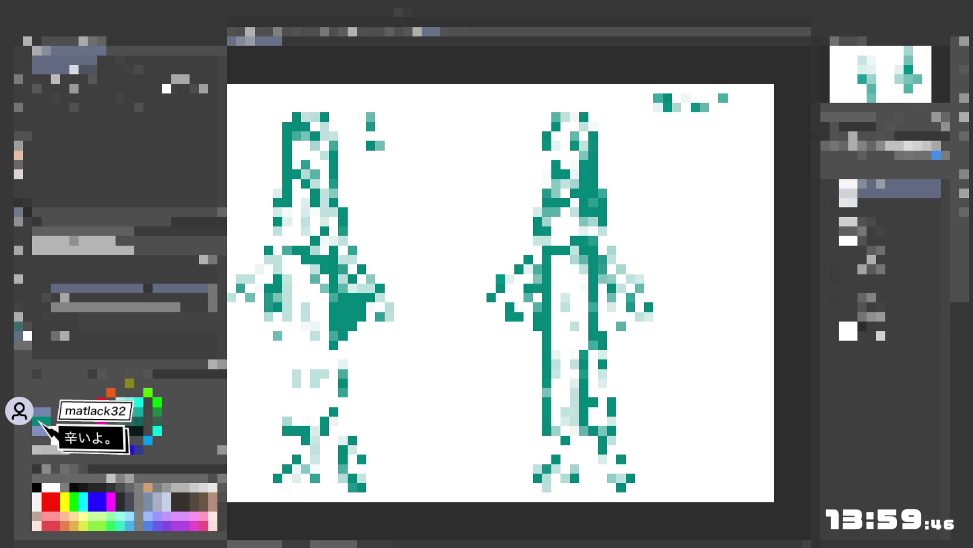
key("e")
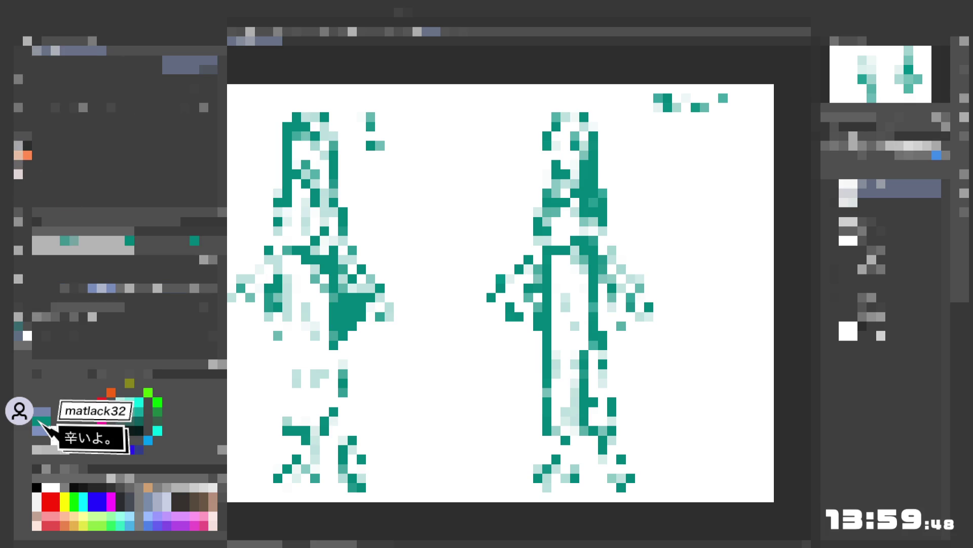
key("p")
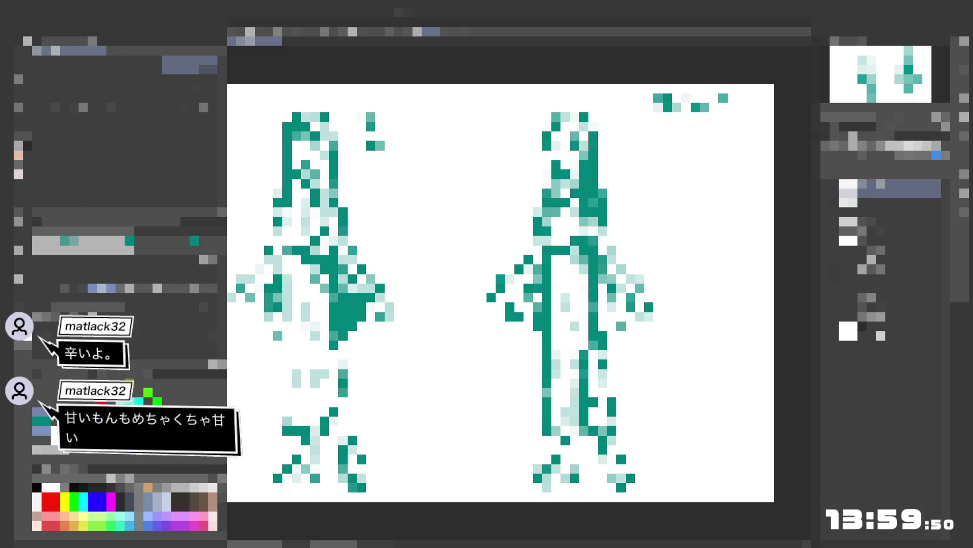
left_click(528, 306)
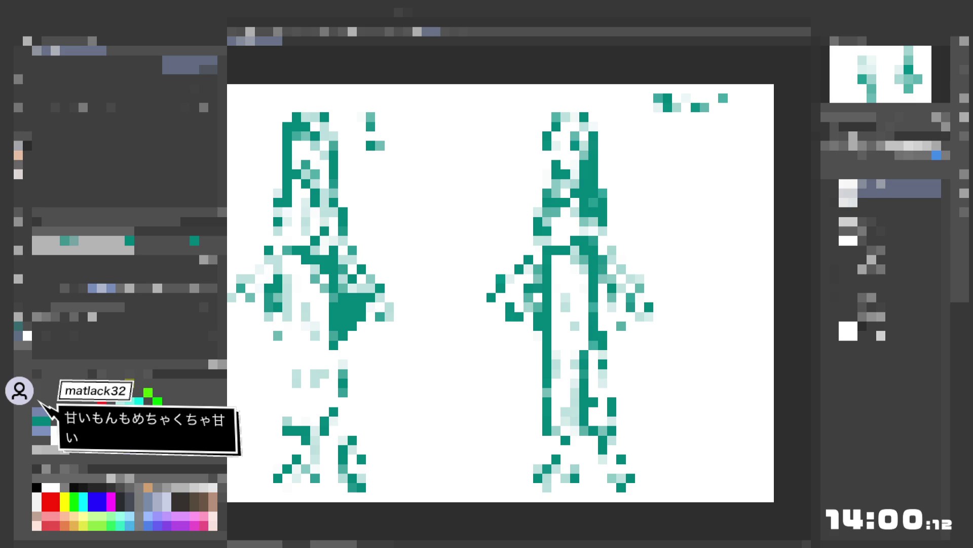
- Erase stray pixels in the right figure's torso and paint two dark teal chest pixels
left_click(26, 217)
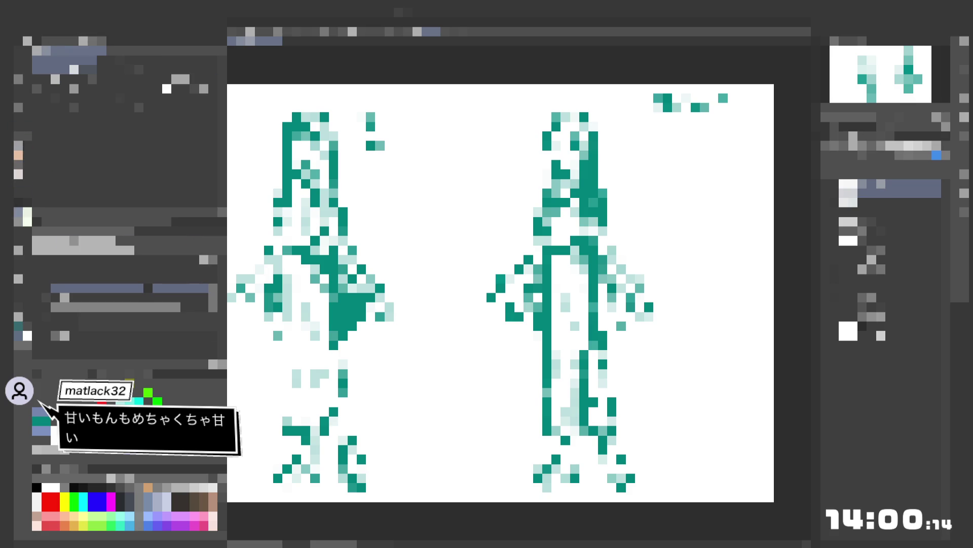
left_click_drag(584, 242, 584, 269)
key("p")
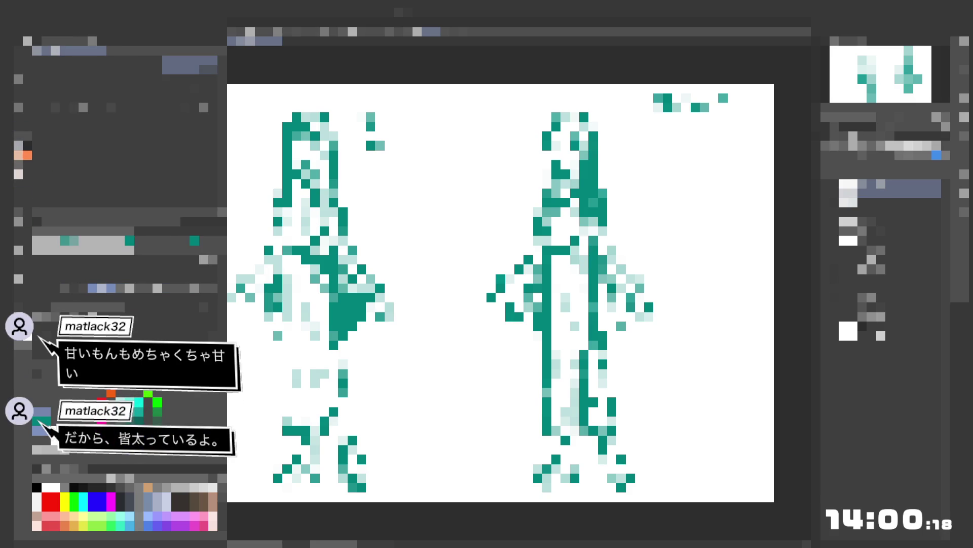
left_click(593, 221)
left_click(594, 230)
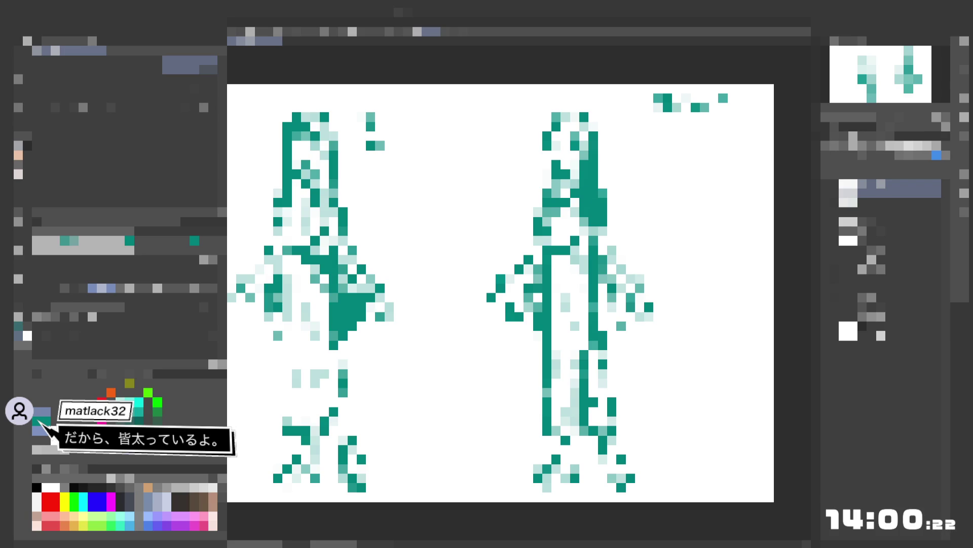
- Repaint and darken several pixels down the right figure's torso
left_click(575, 269)
left_click_drag(575, 278, 584, 279)
left_click(584, 250)
left_click(575, 288)
left_click(584, 269)
left_click(575, 288)
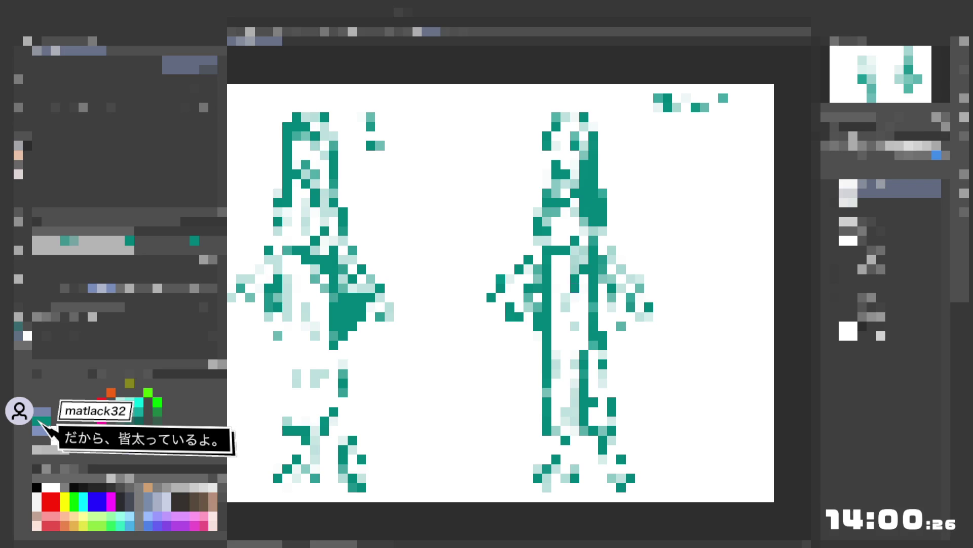
left_click(575, 298)
left_click(584, 259)
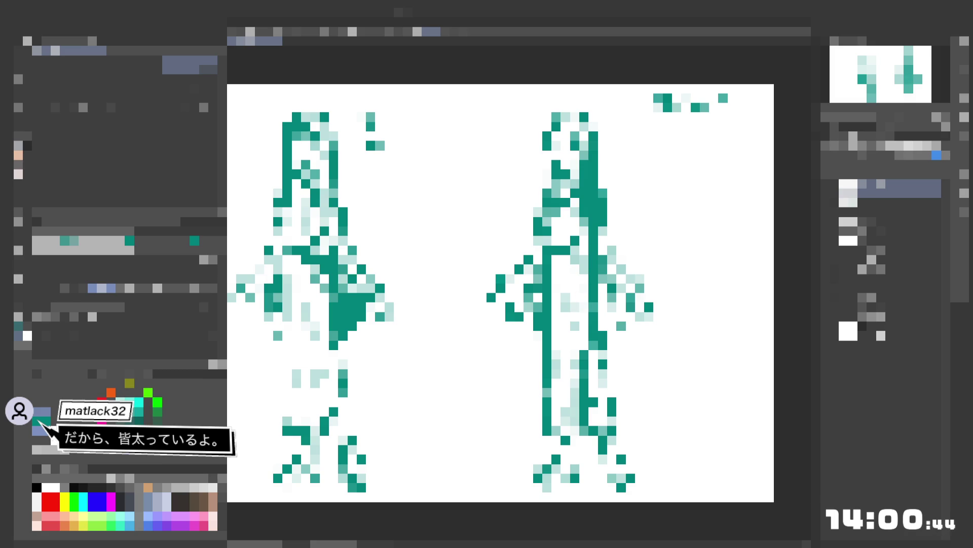
key("e")
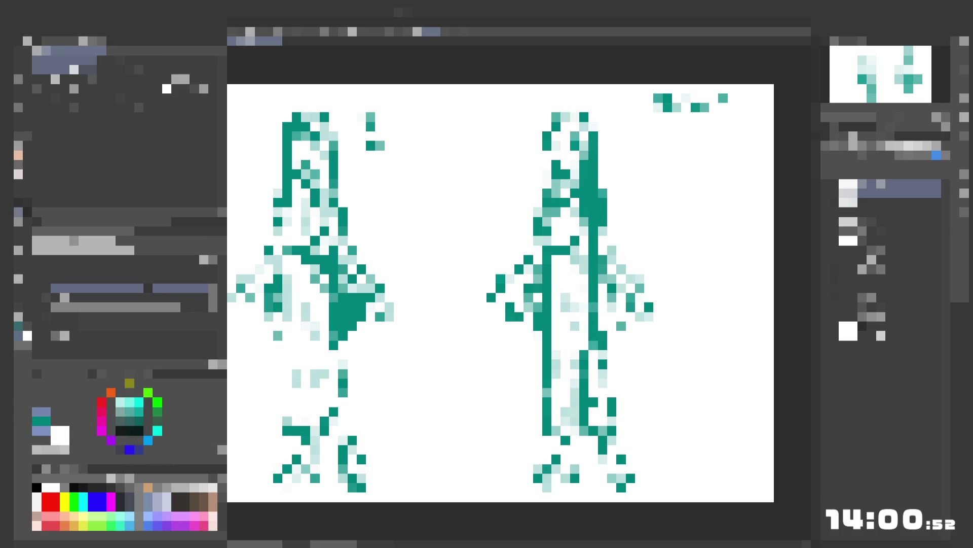
- Paint two dark teal pixels on the lower torso, then lighten a short vertical run nearby
left_click(23, 148)
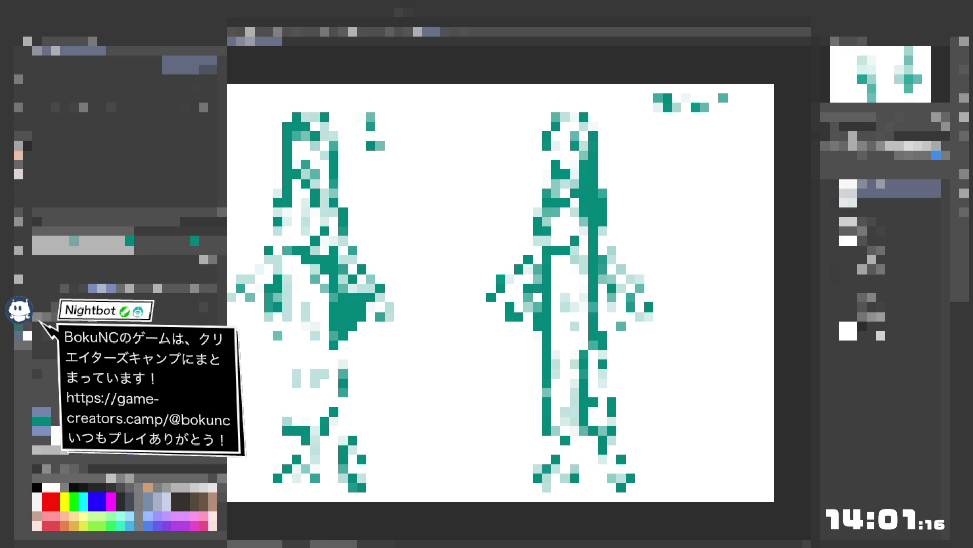
left_click_drag(575, 307, 575, 316)
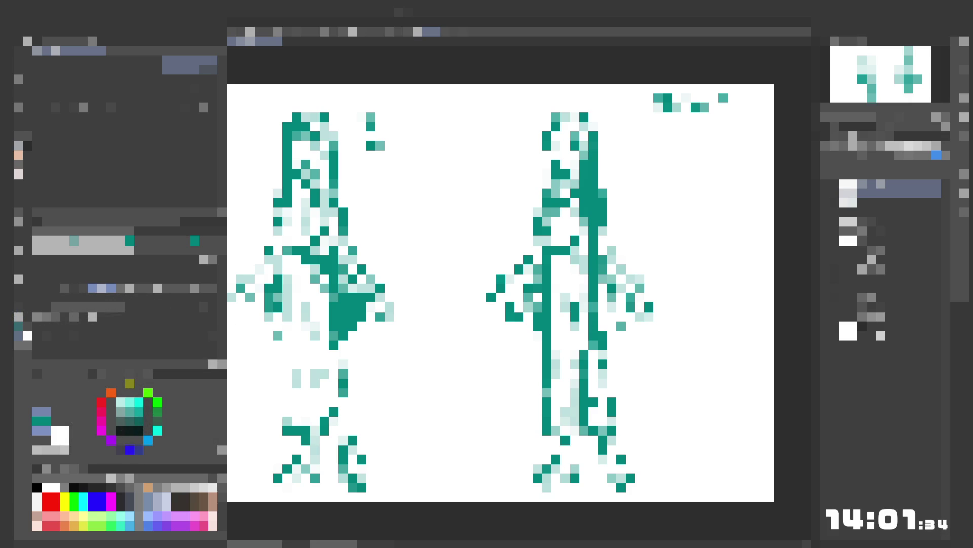
key("e")
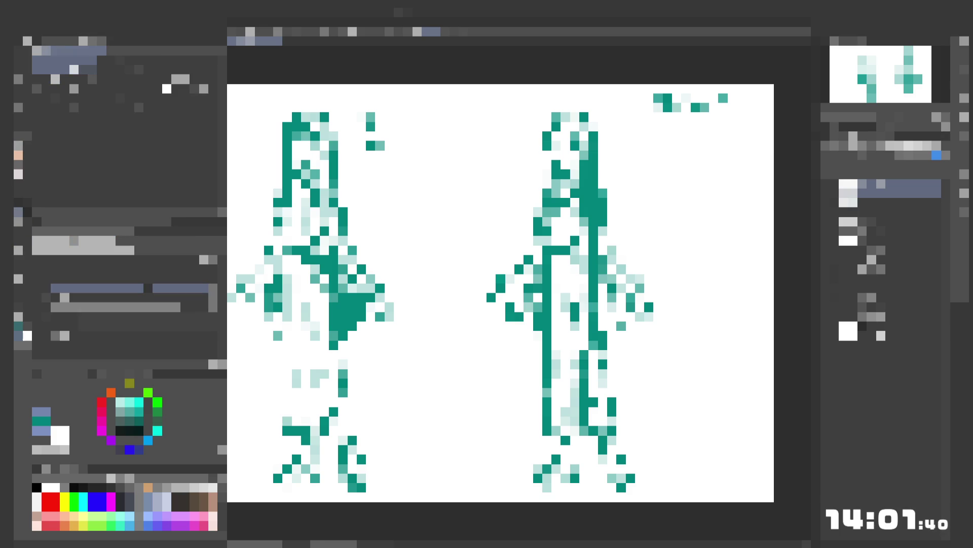
left_click_drag(594, 294, 594, 311)
left_click(23, 154)
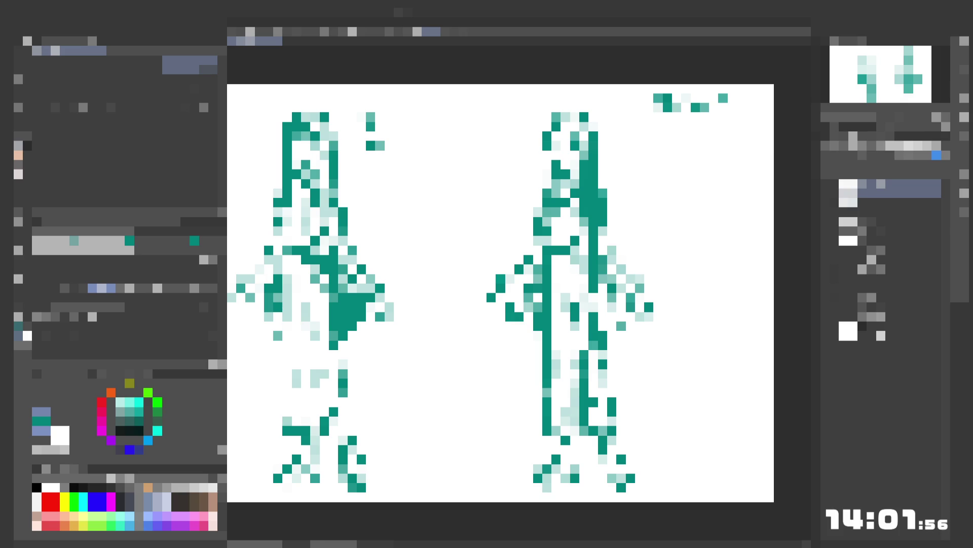
- Erase stray and dark teal chest pixels, then paint a row of teal pixels across the chest
key("e")
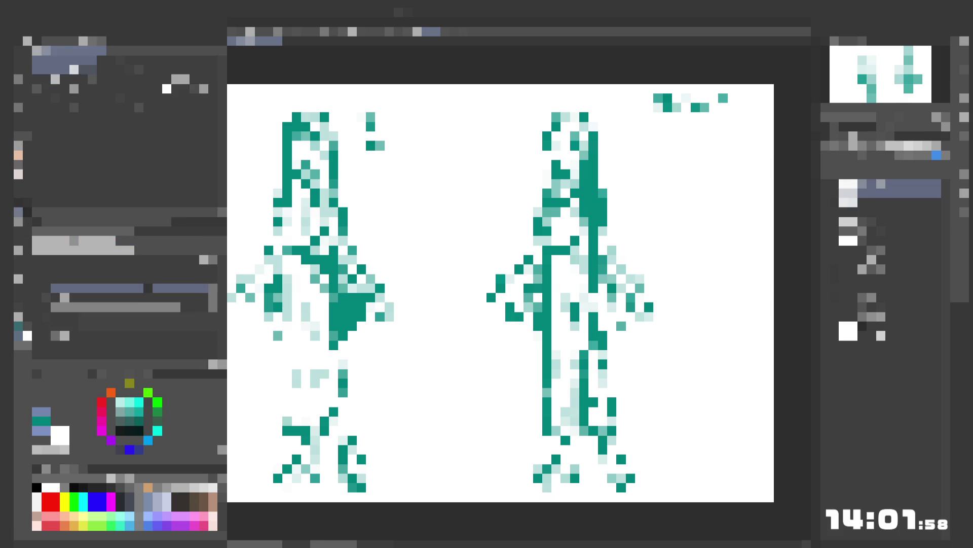
left_click(556, 250)
left_click(565, 250)
left_click(575, 240)
left_click(575, 259)
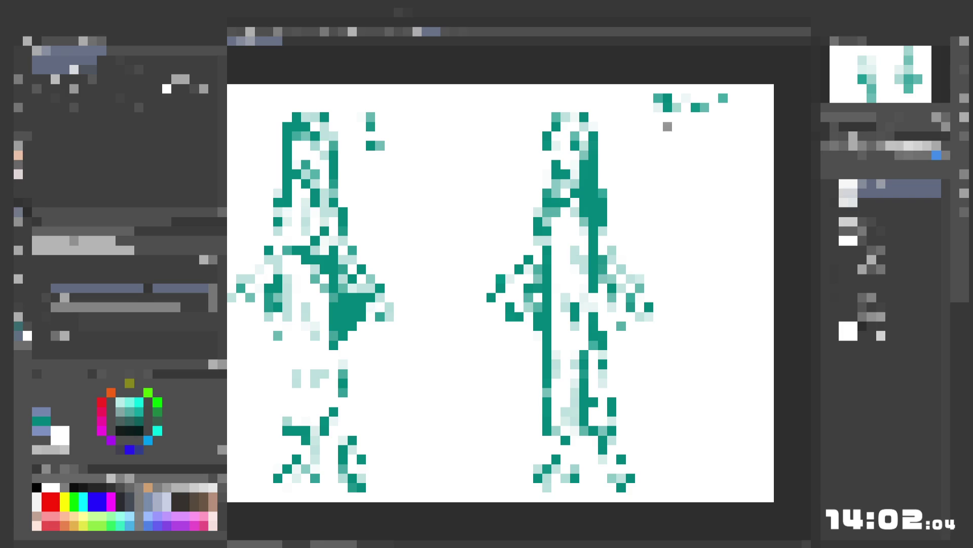
left_click(26, 152)
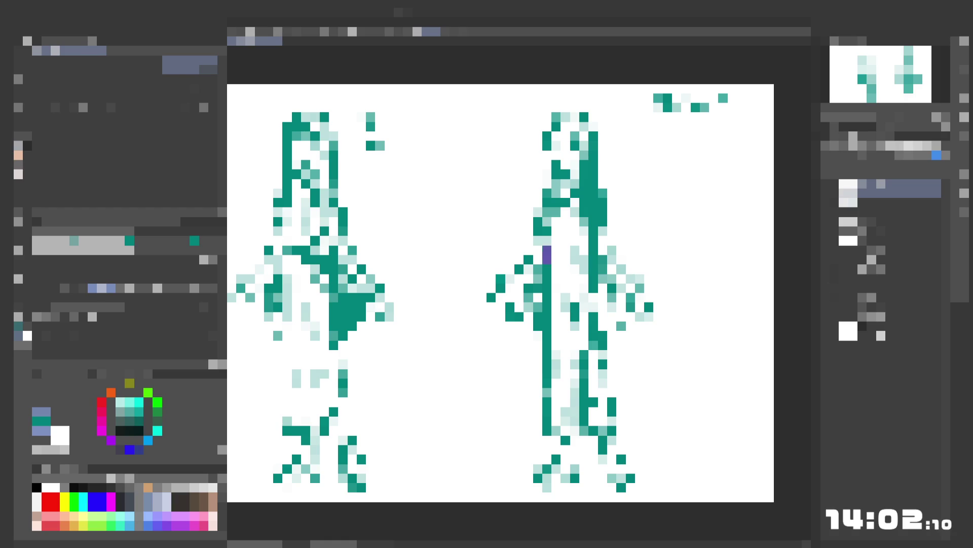
left_click(565, 250)
left_click(574, 250)
left_click(584, 250)
- Erase teal pixels around the chest, then darken several chest pixels including its left edge
key("e")
left_click(556, 268)
left_click(565, 250)
left_click(575, 250)
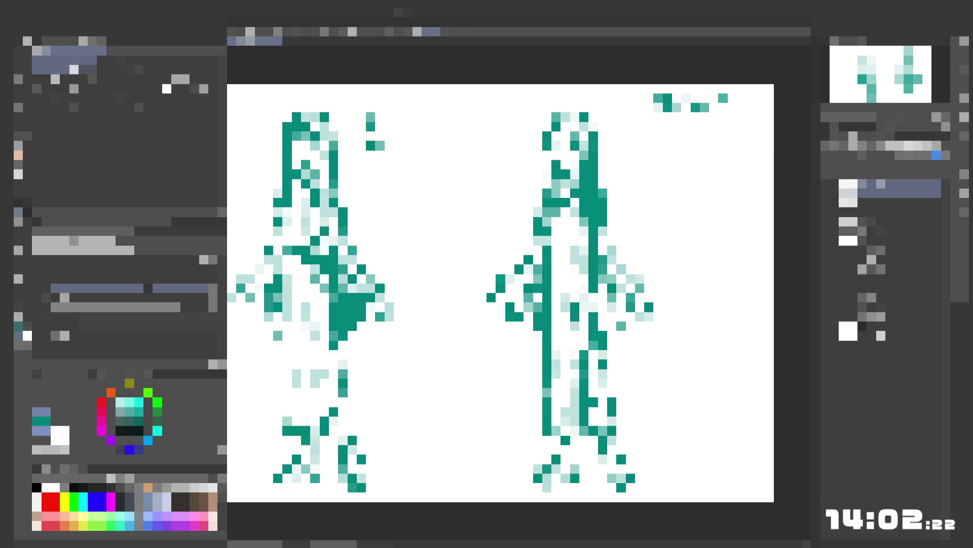
left_click(547, 250)
key("p")
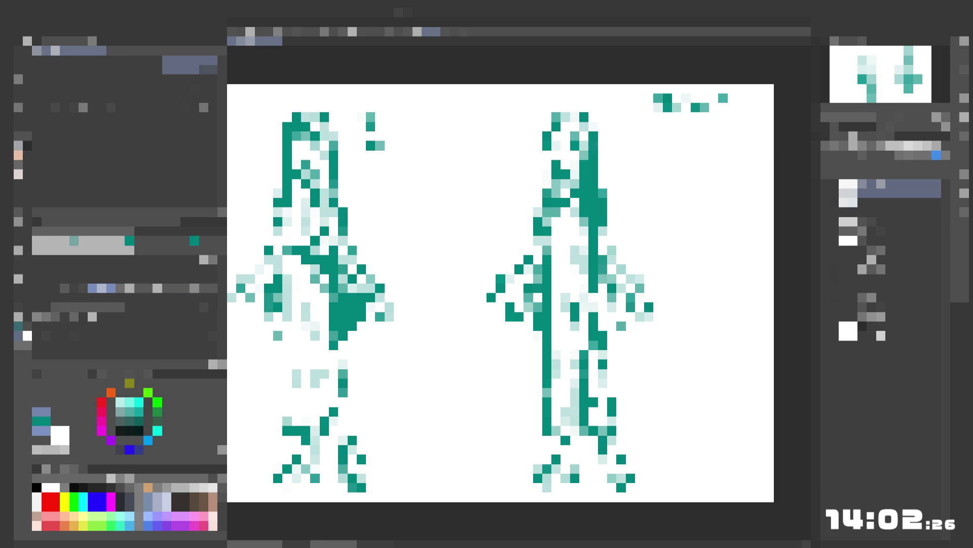
left_click(557, 250)
left_click(556, 269)
left_click(556, 269)
left_click(566, 270)
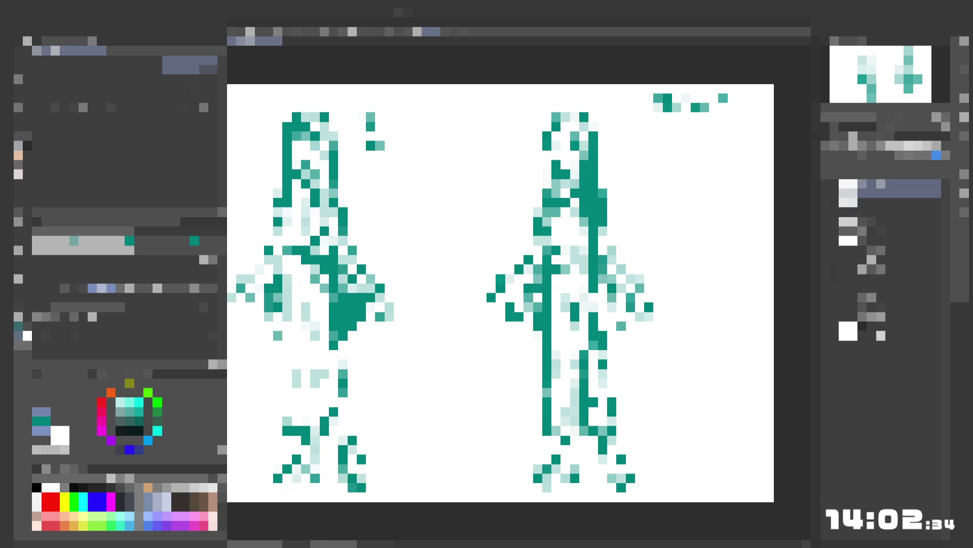
left_click(546, 250)
- Paint a short dark teal column on the upper chest ending in a light teal pixel
key("e")
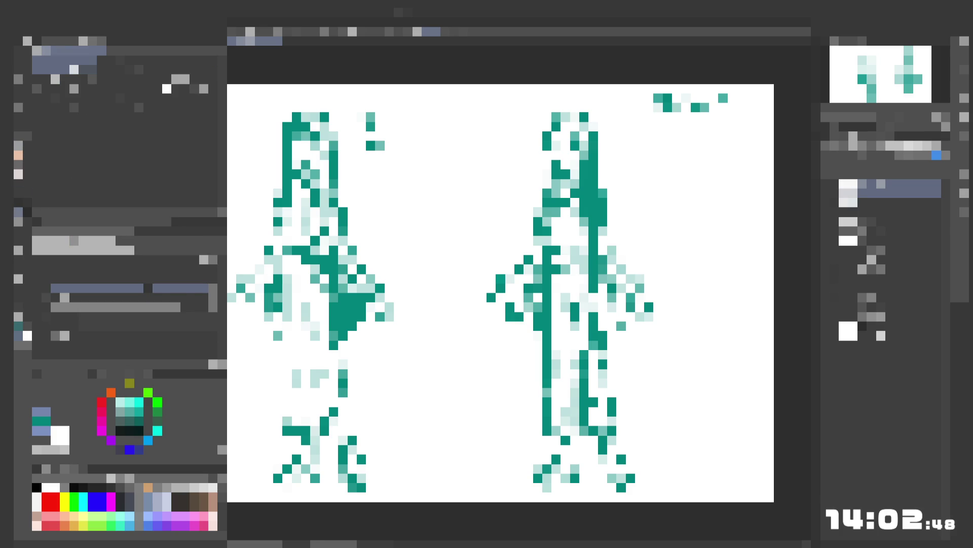
left_click(25, 146)
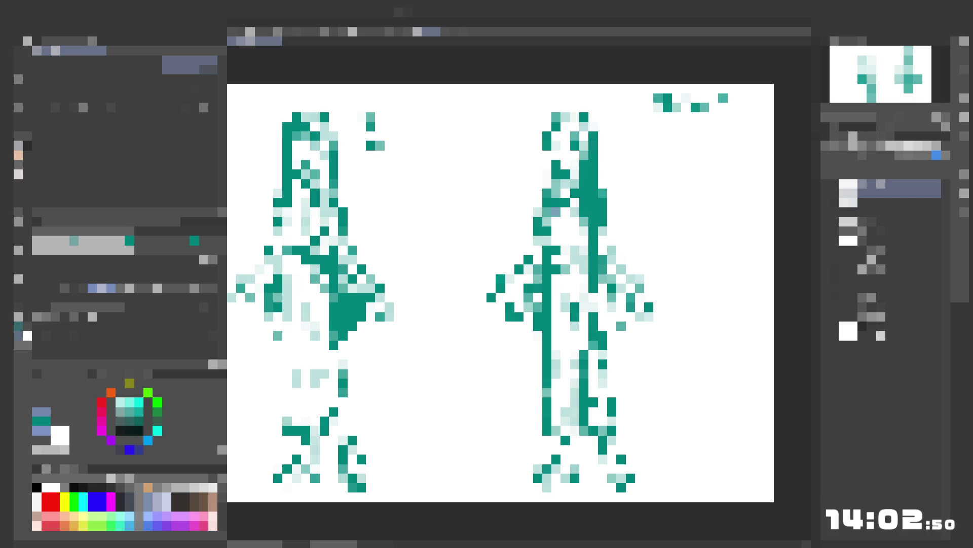
left_click_drag(556, 211, 555, 221)
left_click(557, 230)
key("ctrl+z")
key("ctrl+z")
left_click_drag(556, 212, 557, 221)
left_click(556, 231)
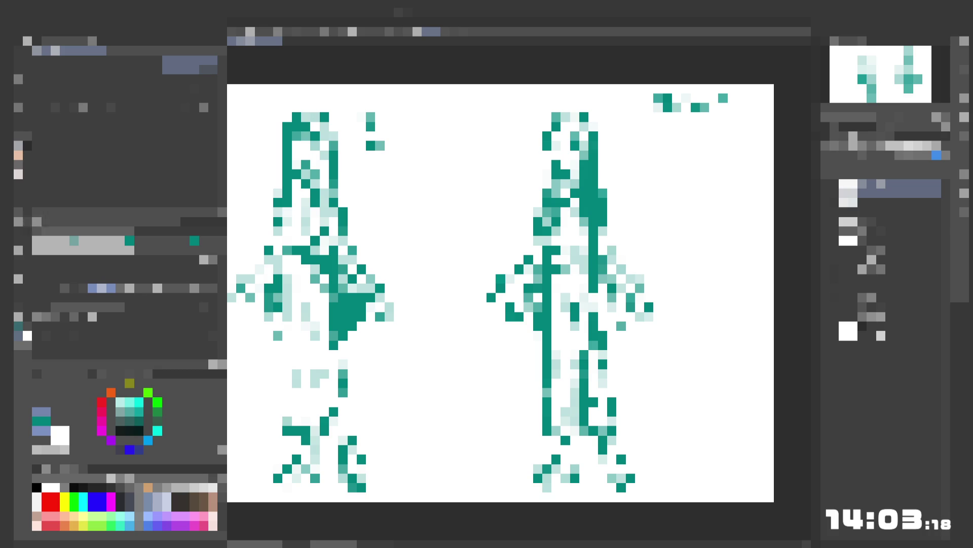
- Erase stray teal pixels from both arms and the torso column of the right figure
left_click(18, 212)
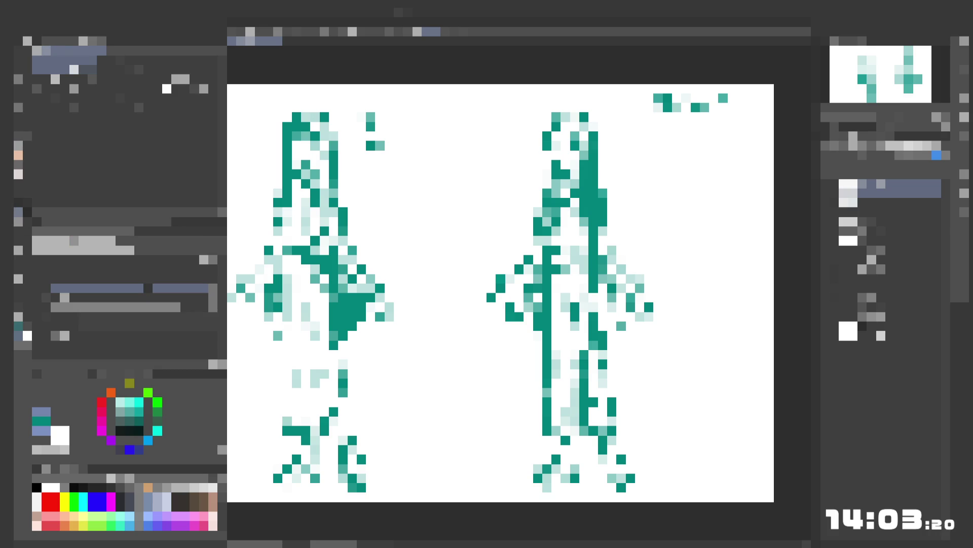
left_click_drag(509, 307, 510, 317)
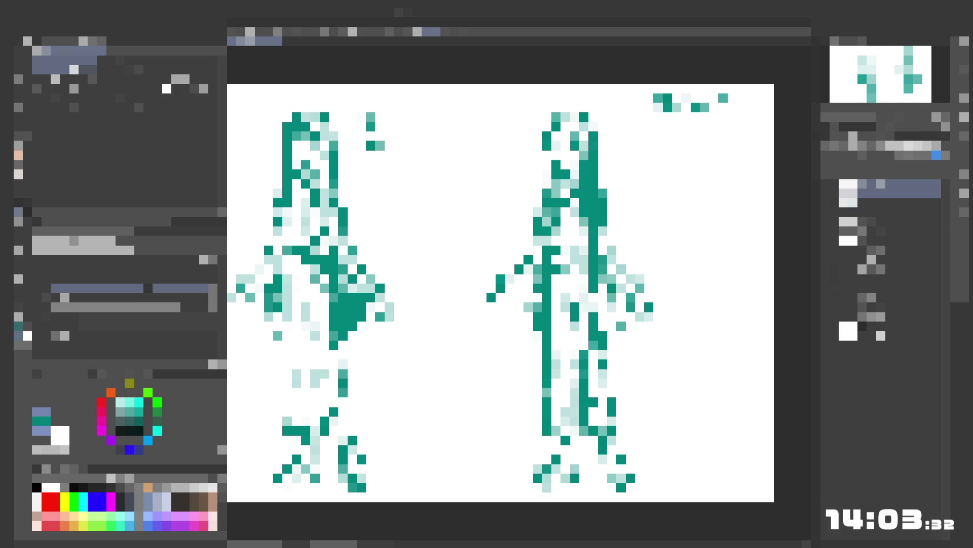
left_click_drag(556, 250, 557, 270)
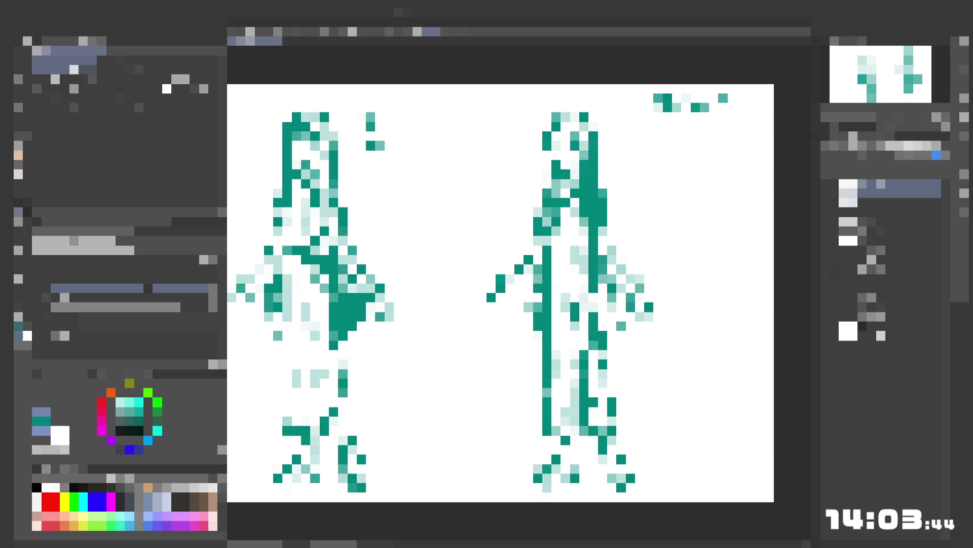
left_click(612, 279)
left_click_drag(612, 288, 612, 298)
left_click(612, 306)
left_click(621, 317)
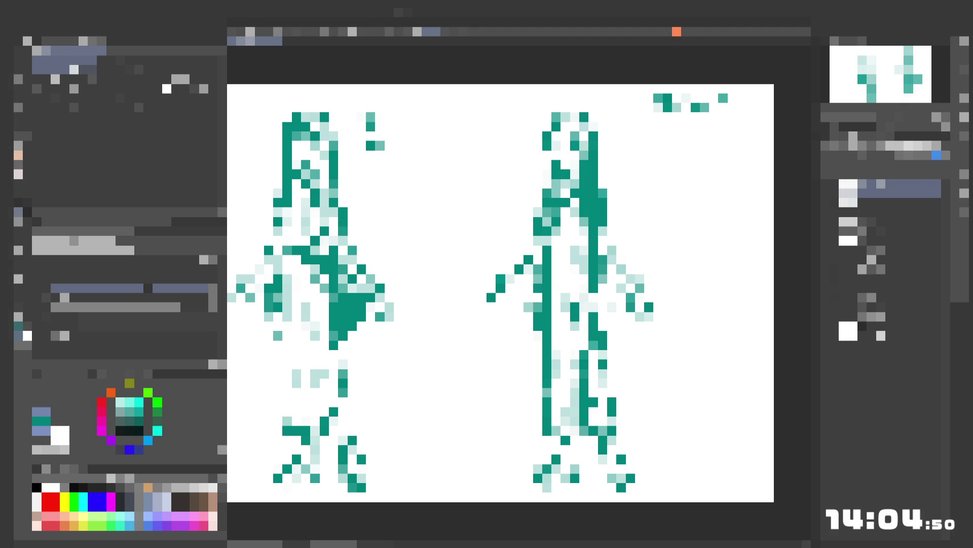
- Turn off the right figure's line-art layer visibility, then select a different layer
left_click(825, 201)
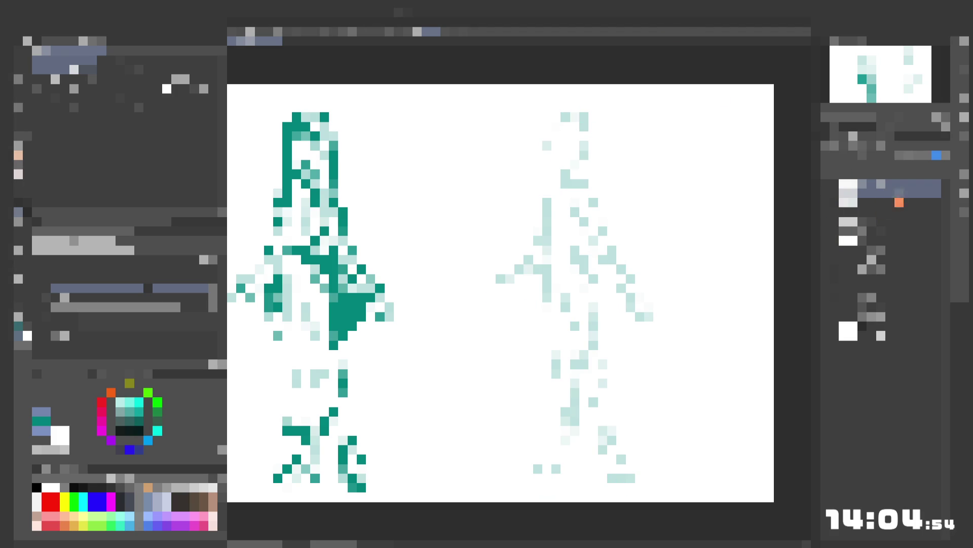
left_click(882, 183)
key("p")
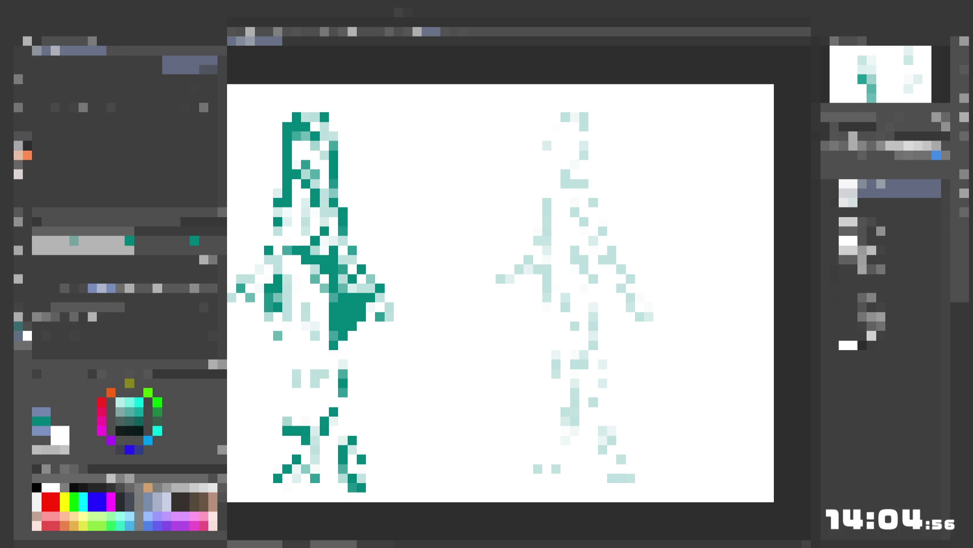